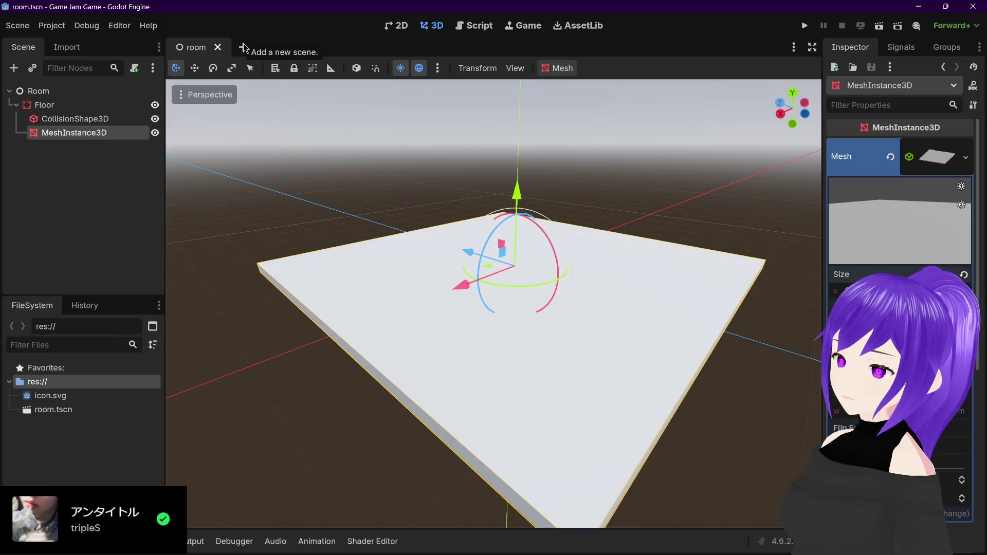
Start a new scene with a plain Node as its root
{"action": "left_click", "coordinate": [243, 47]}
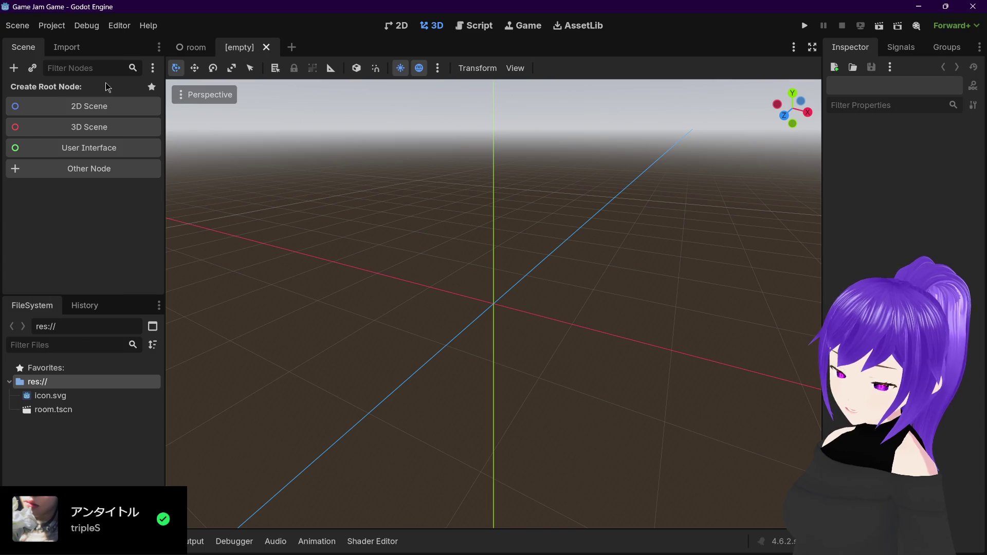
{"action": "key", "text": "ctrl+a"}
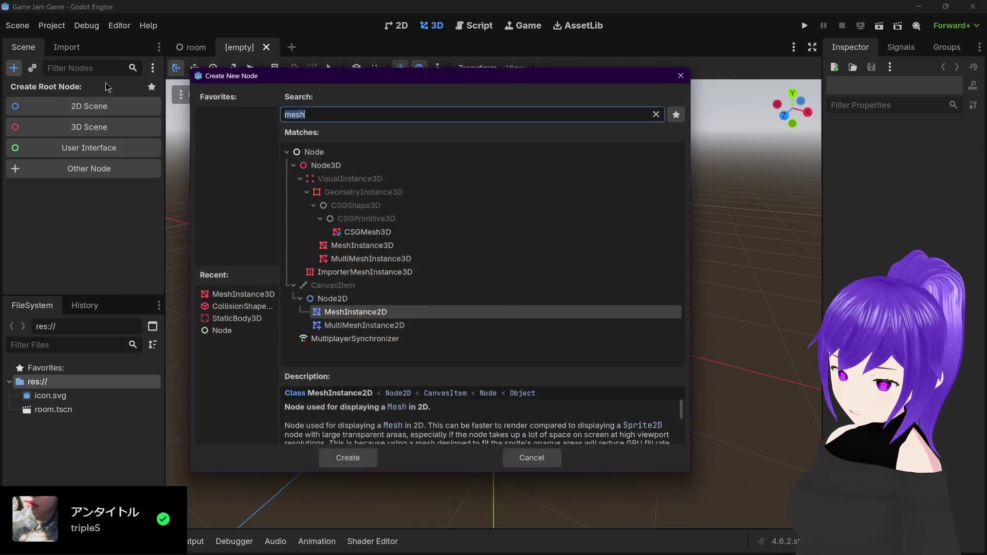
{"action": "left_click", "coordinate": [322, 149]}
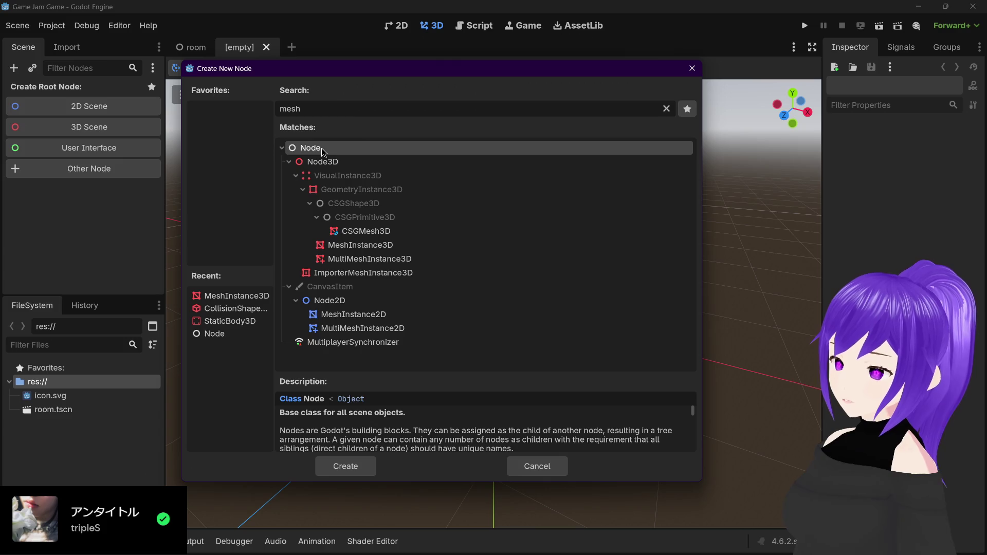
{"action": "double_click", "coordinate": [322, 148]}
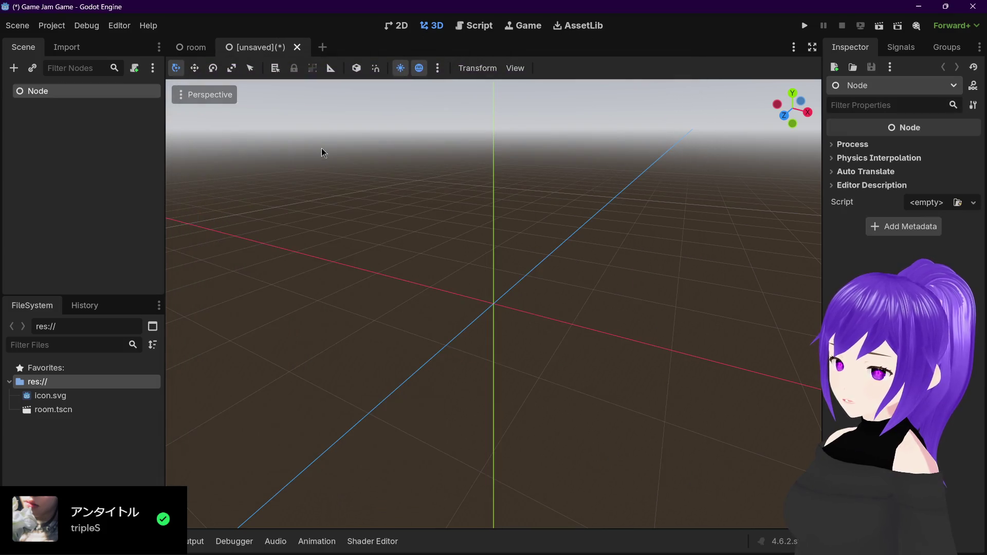
Rename the root Node to Player
{"action": "double_click", "coordinate": [46, 90]}
{"action": "type", "text": "Player"}
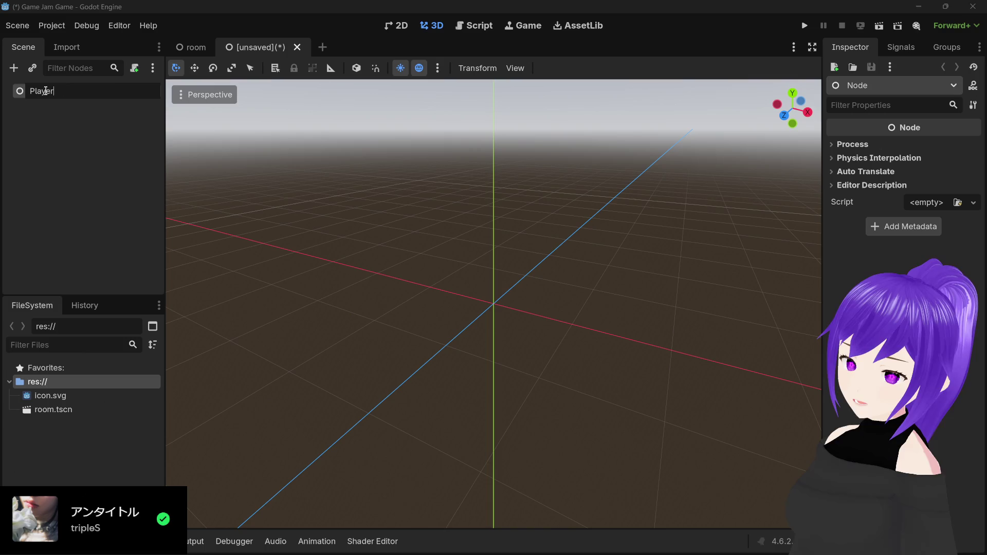
{"action": "key", "text": "Return"}
{"action": "double_click", "coordinate": [62, 91]}
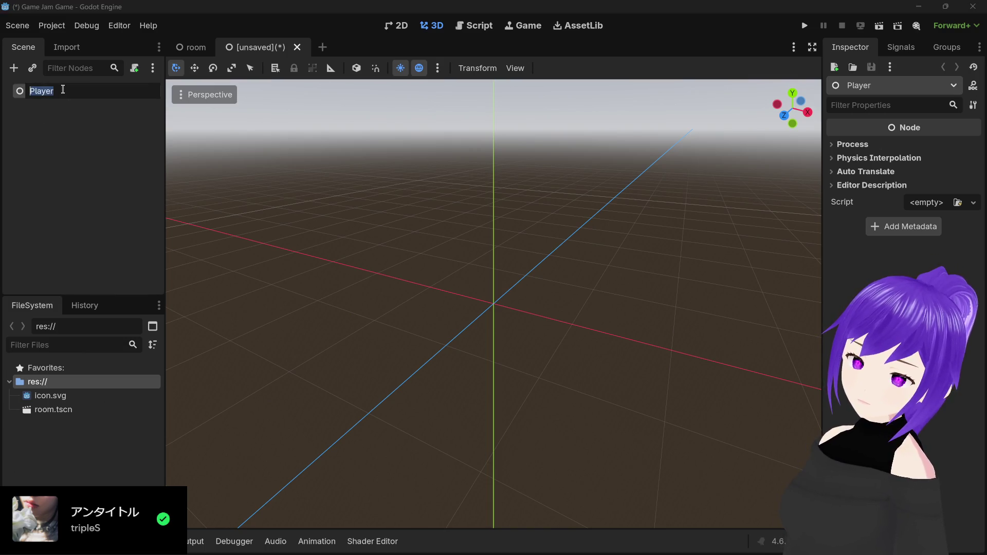
{"action": "key", "text": "Return"}
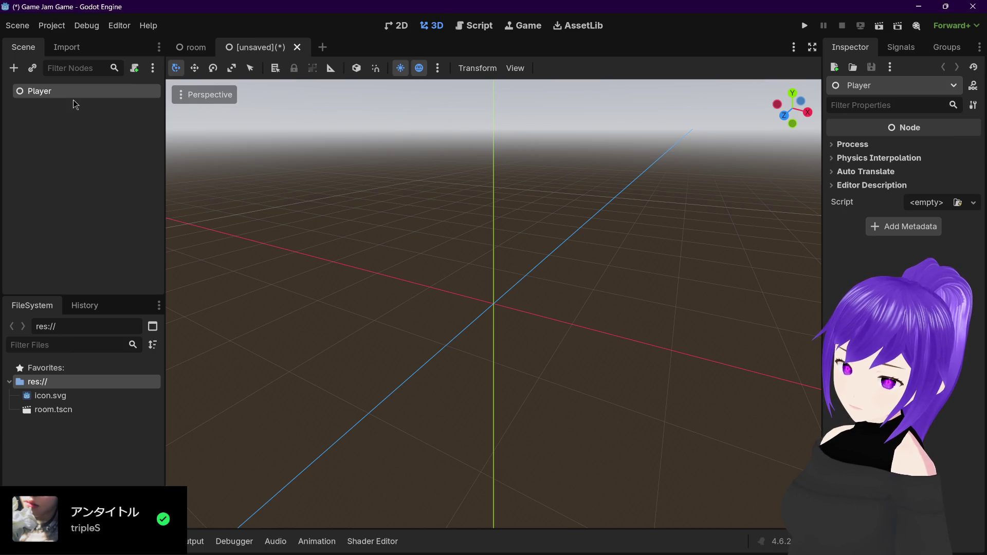
Search the Create New Node list for 'player' and browse the results
{"action": "key", "text": "ctrl+a"}
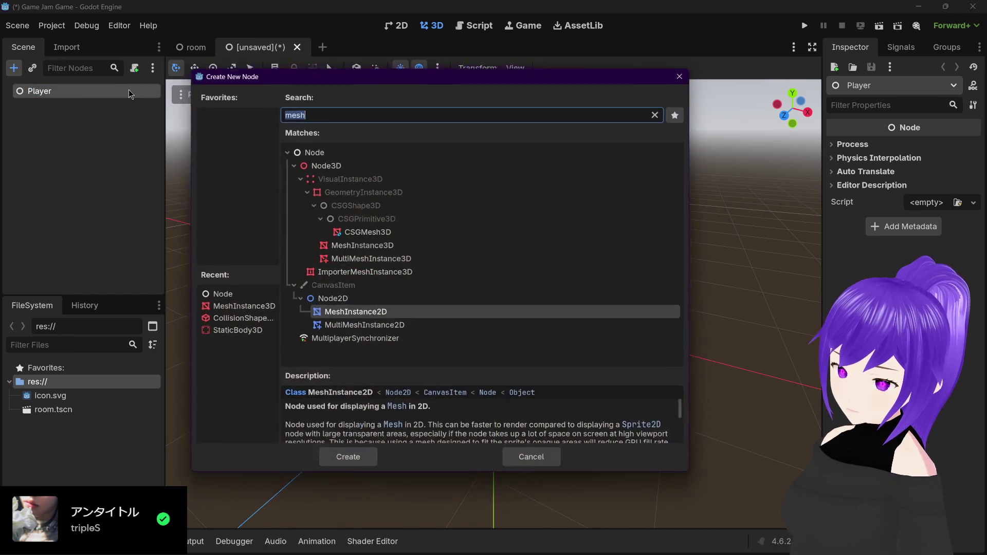
{"action": "type", "text": "player"}
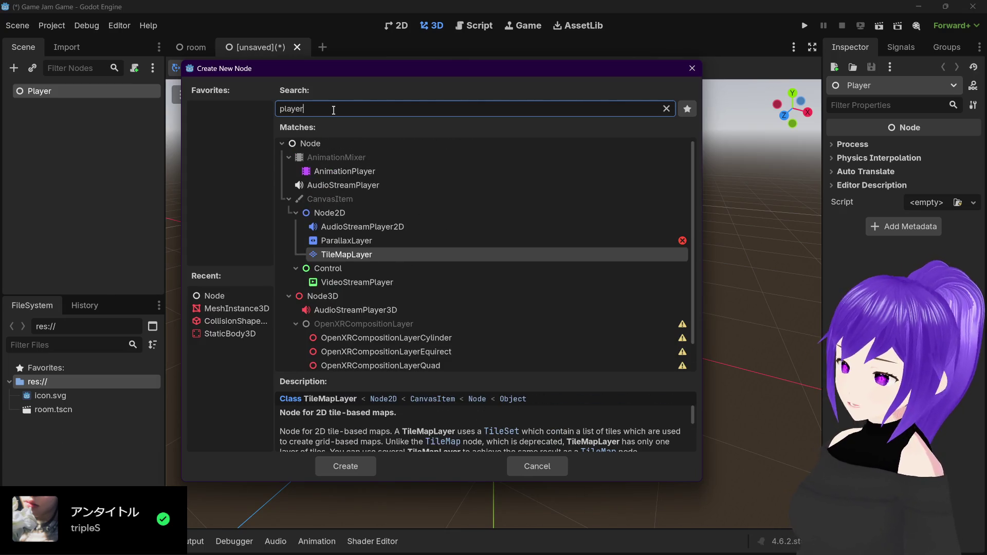
{"action": "scroll", "coordinate": [464, 241], "scroll_direction": "down", "scroll_amount": 2}
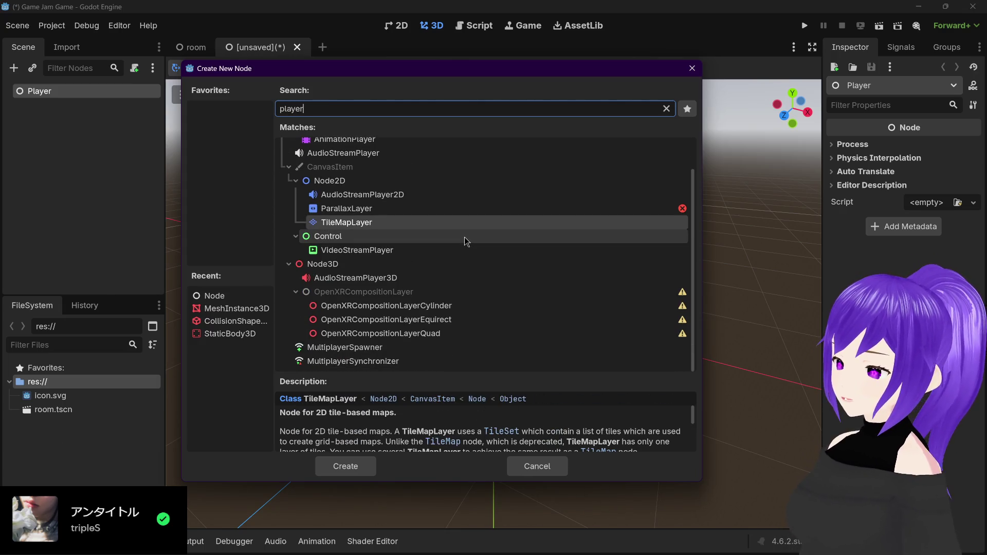
{"action": "scroll", "coordinate": [464, 236], "scroll_direction": "up", "scroll_amount": 3}
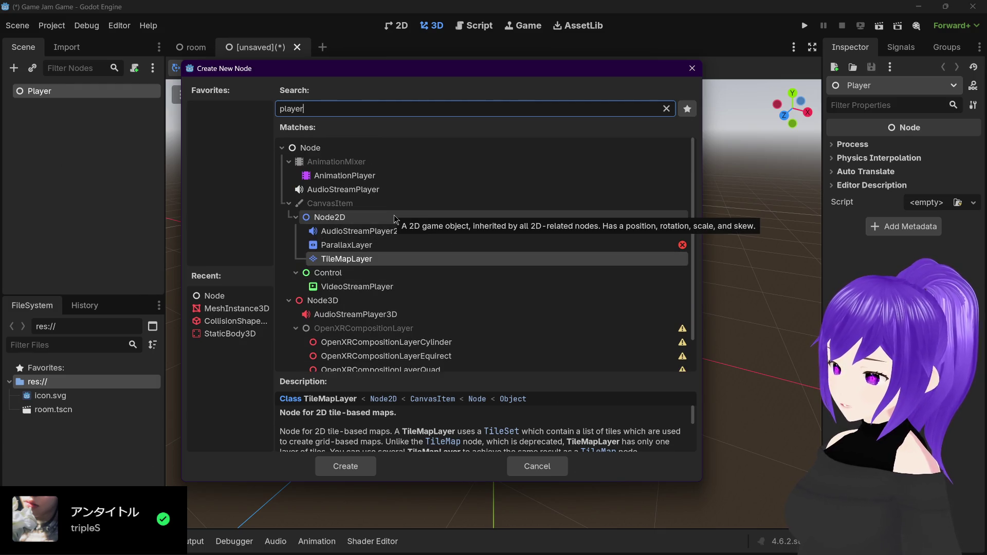
{"action": "scroll", "coordinate": [342, 252], "scroll_direction": "down", "scroll_amount": 2}
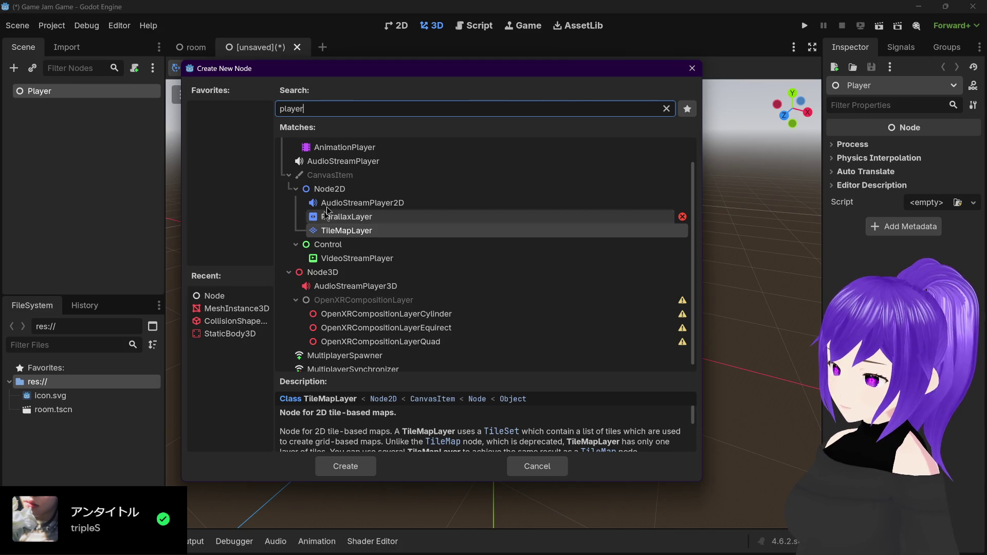
Replace the search with 'camera' and select Camera3D in the matches
{"action": "left_click_drag", "start_coordinate": [305, 108], "coordinate": [254, 110]}
{"action": "type", "text": "camera"}
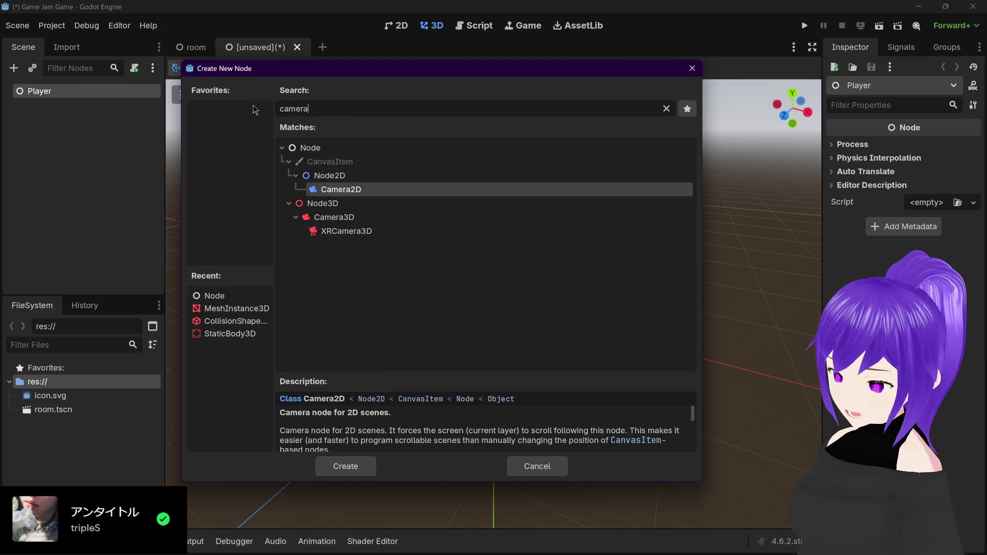
{"action": "left_click", "coordinate": [352, 202]}
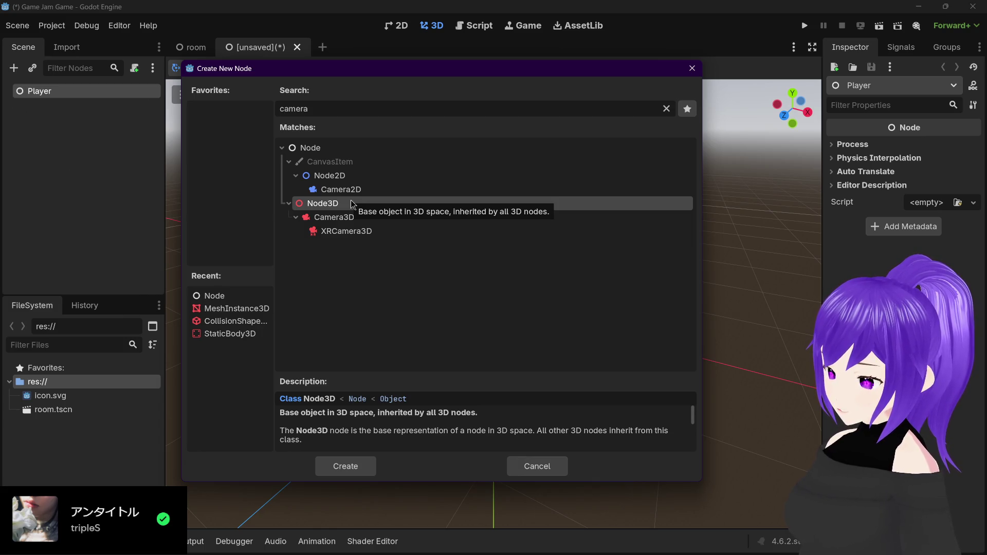
{"action": "left_click", "coordinate": [375, 217]}
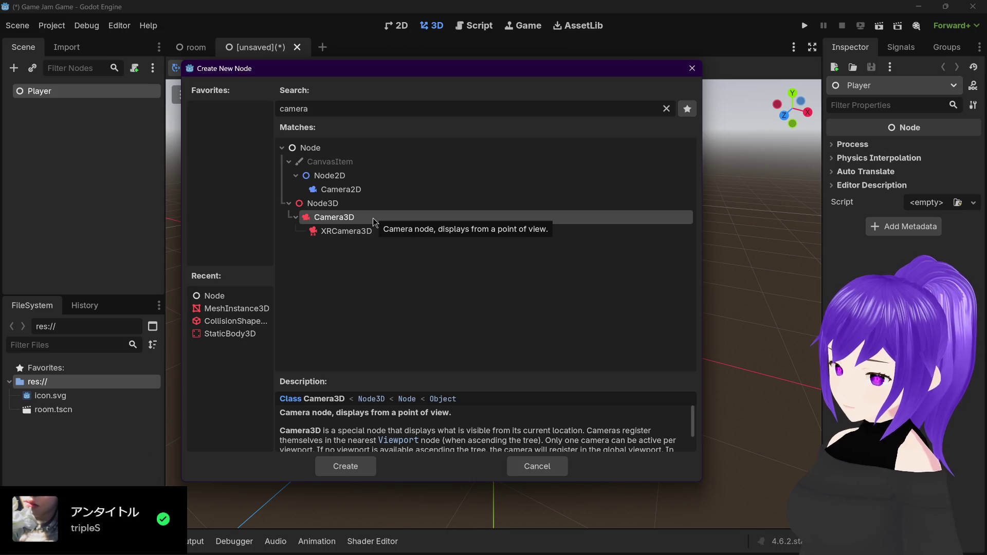
{"action": "left_click", "coordinate": [199, 546]}
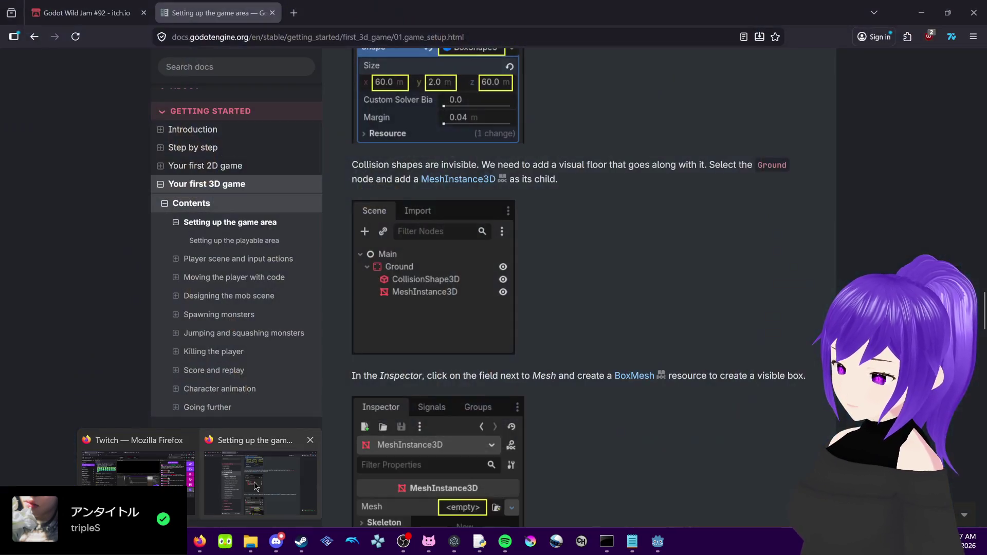
In Firefox, open the 'Player scene and input actions' docs page and read through it
{"action": "left_click", "coordinate": [247, 445]}
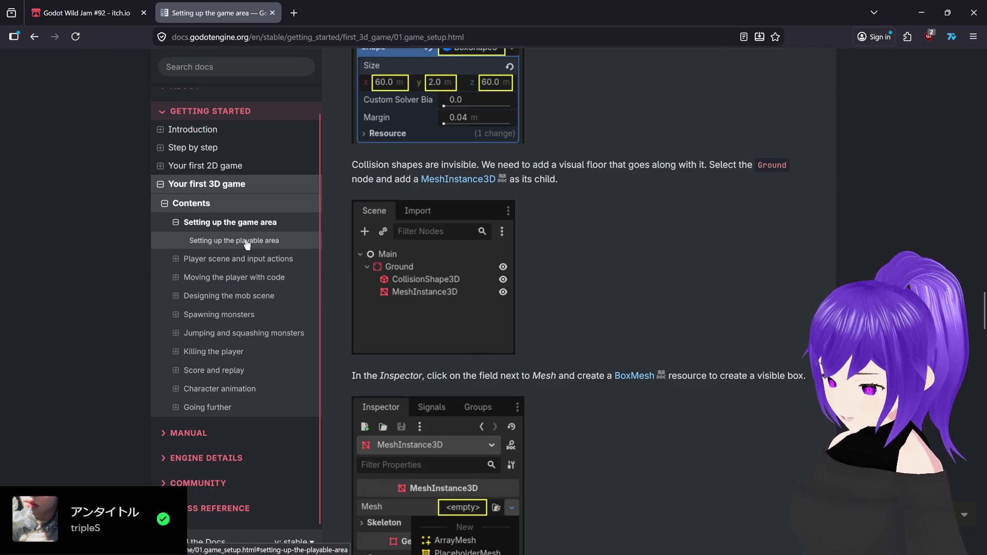
{"action": "left_click", "coordinate": [270, 259]}
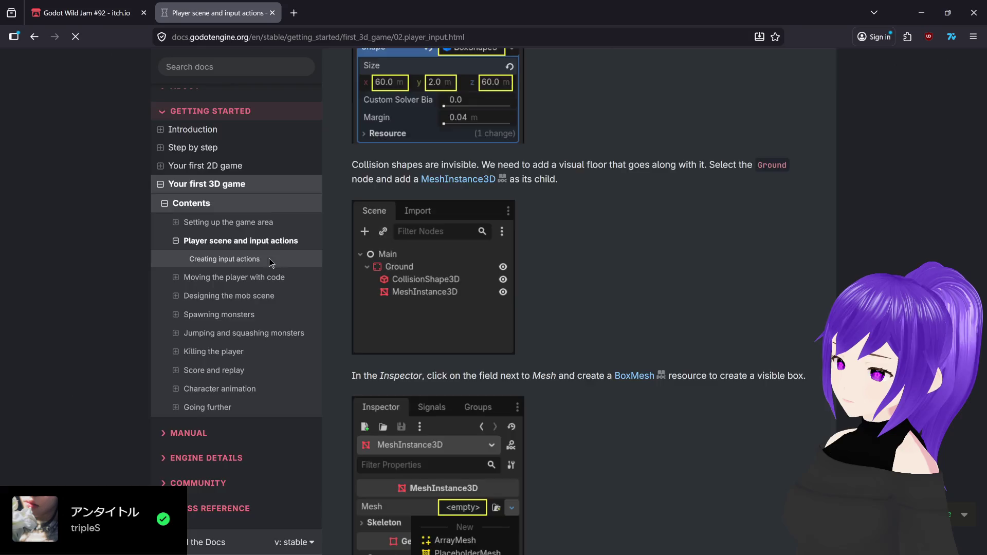
{"action": "scroll", "coordinate": [581, 359], "scroll_direction": "down", "scroll_amount": 4}
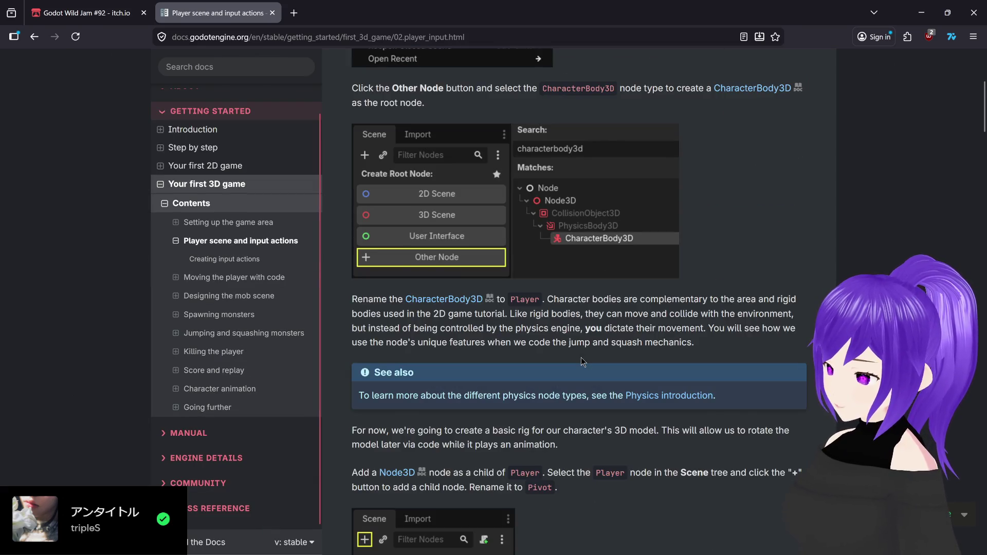
{"action": "scroll", "coordinate": [581, 360], "scroll_direction": "down", "scroll_amount": 5}
{"action": "scroll", "coordinate": [581, 360], "scroll_direction": "down", "scroll_amount": 8}
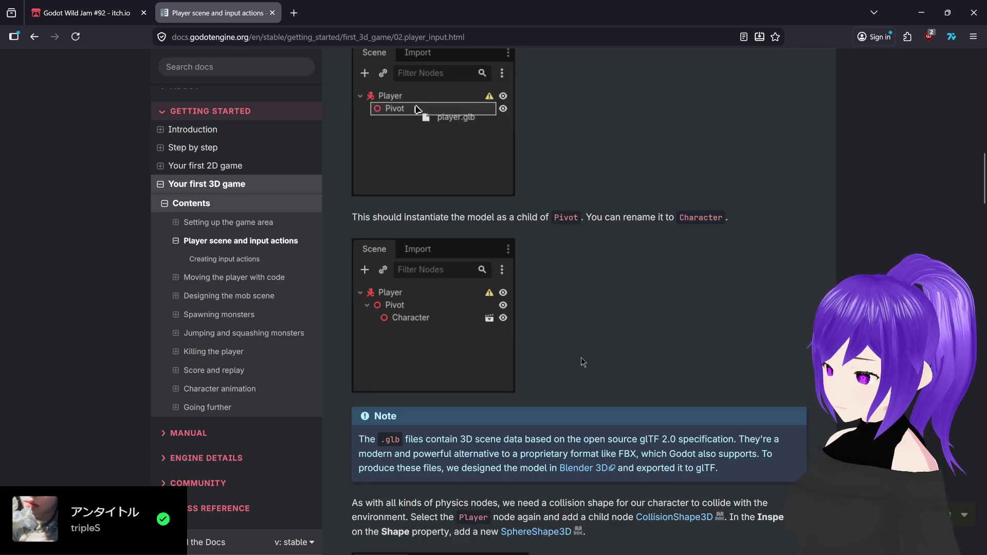
{"action": "scroll", "coordinate": [583, 361], "scroll_direction": "up", "scroll_amount": 6}
{"action": "scroll", "coordinate": [582, 361], "scroll_direction": "up", "scroll_amount": 4}
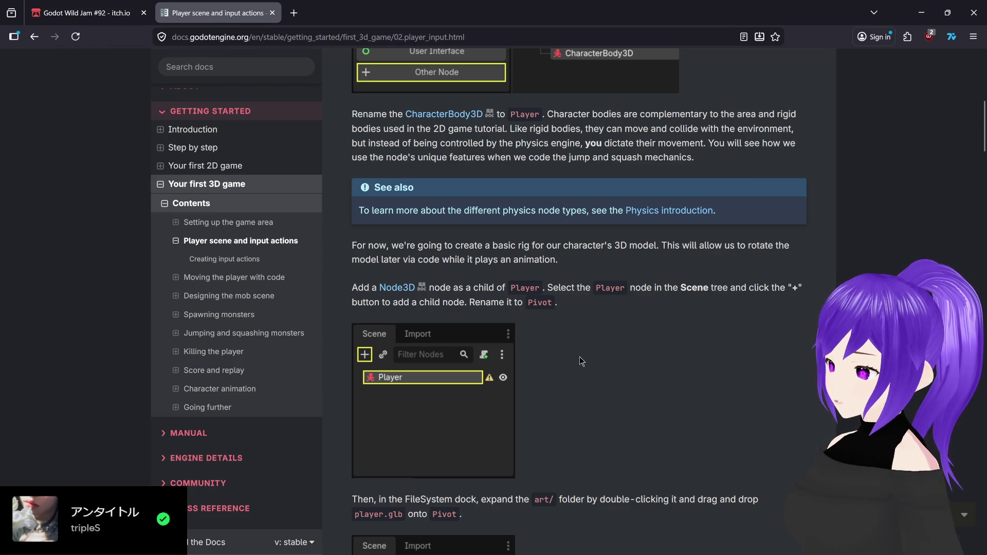
{"action": "scroll", "coordinate": [579, 357], "scroll_direction": "up", "scroll_amount": 5}
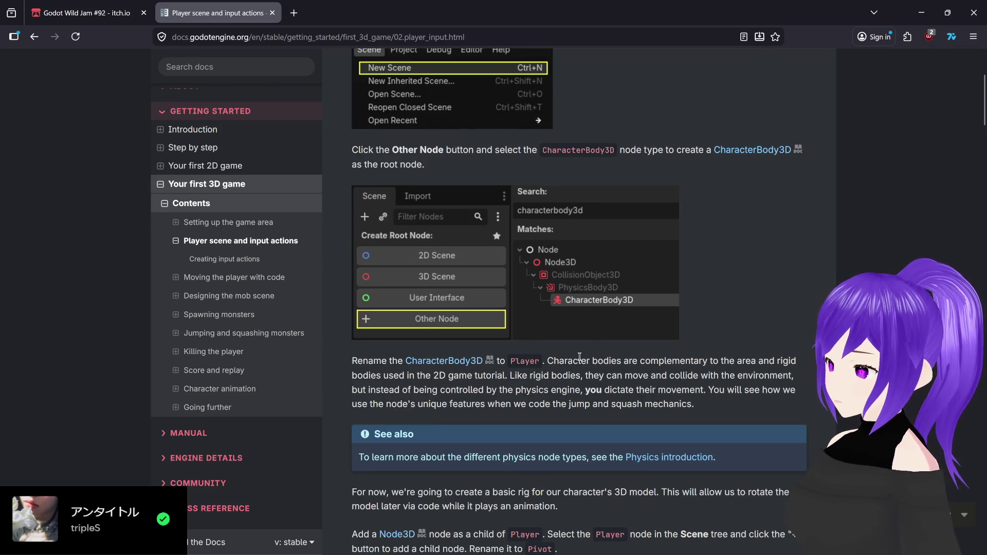
{"action": "scroll", "coordinate": [580, 356], "scroll_direction": "down", "scroll_amount": 7}
{"action": "scroll", "coordinate": [579, 356], "scroll_direction": "down", "scroll_amount": 2}
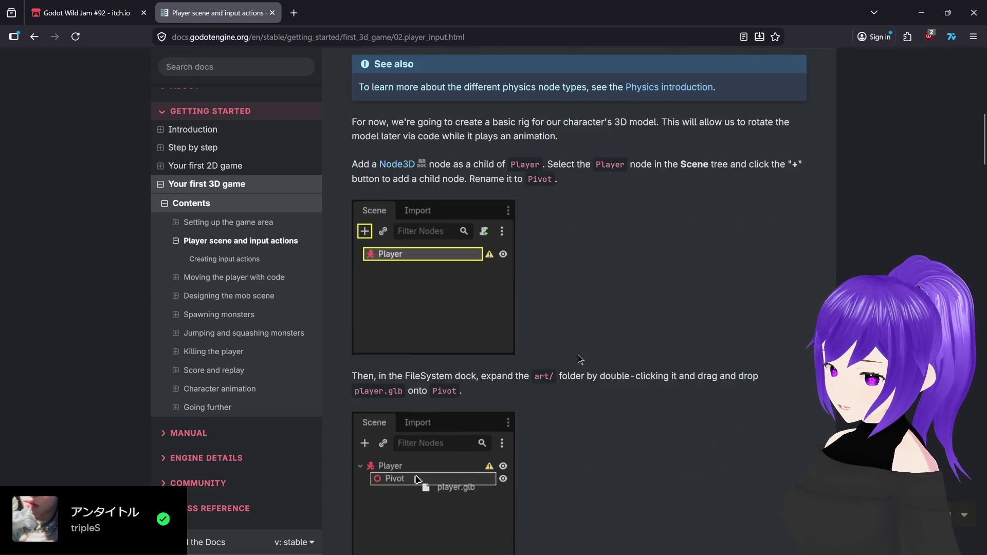
{"action": "scroll", "coordinate": [577, 353], "scroll_direction": "up", "scroll_amount": 12}
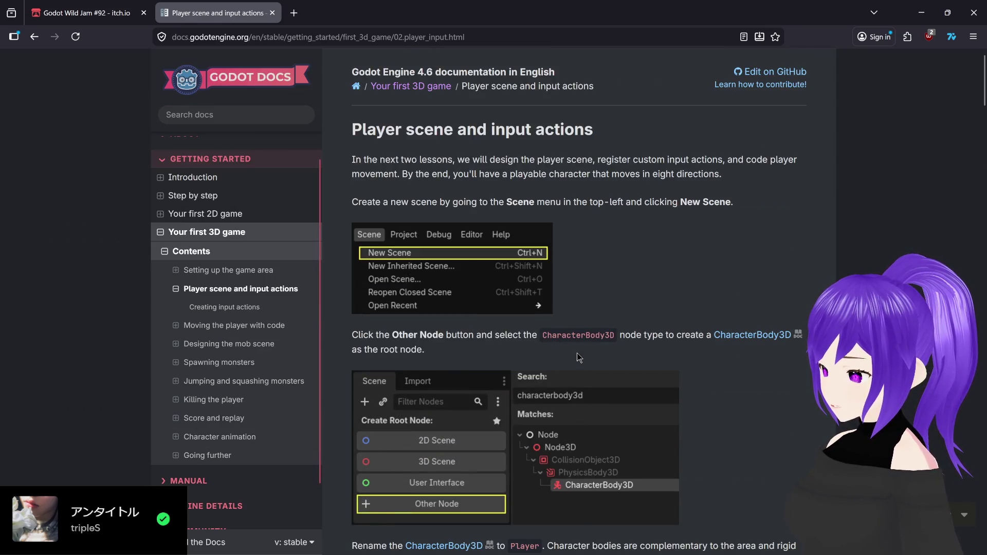
Back in Godot, dismiss the add-node dialog and delete the Player root node
{"action": "mouse_move", "coordinate": [670, 552]}
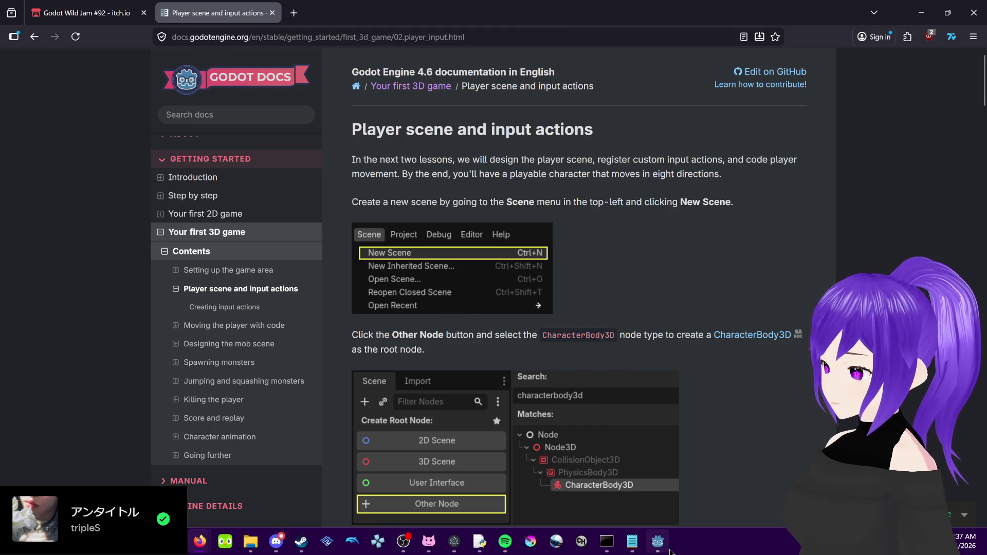
{"action": "left_click", "coordinate": [667, 552]}
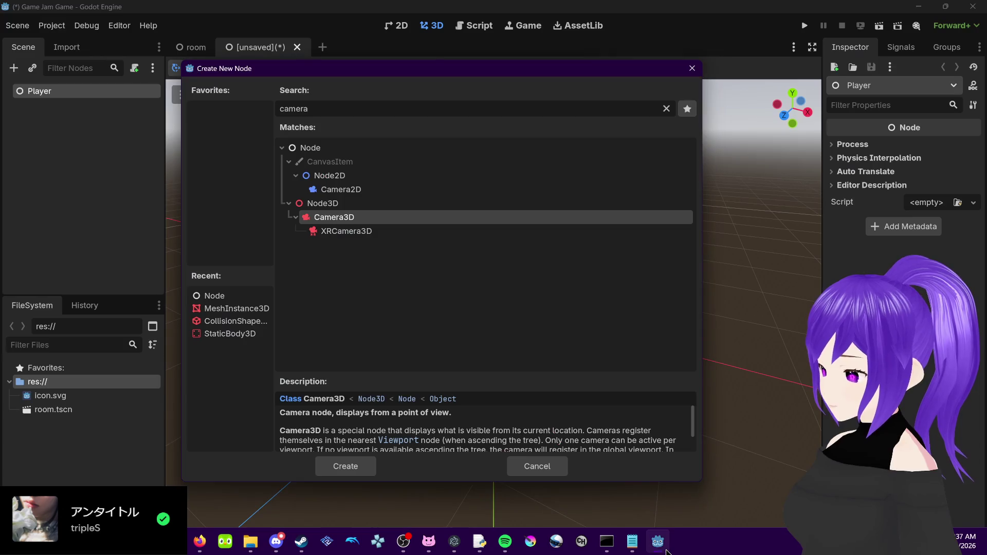
{"action": "left_click", "coordinate": [692, 68]}
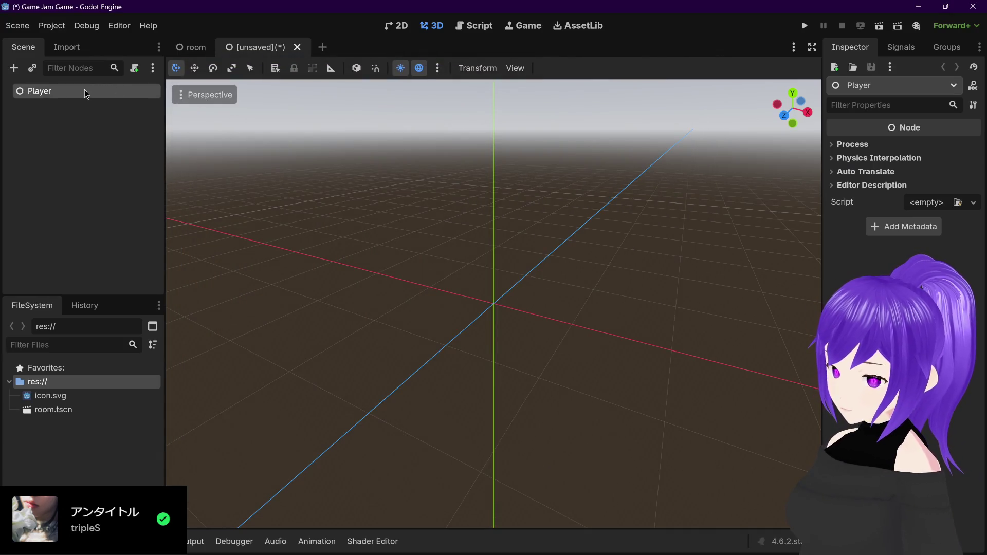
{"action": "key", "text": "Delete"}
{"action": "left_click", "coordinate": [466, 288]}
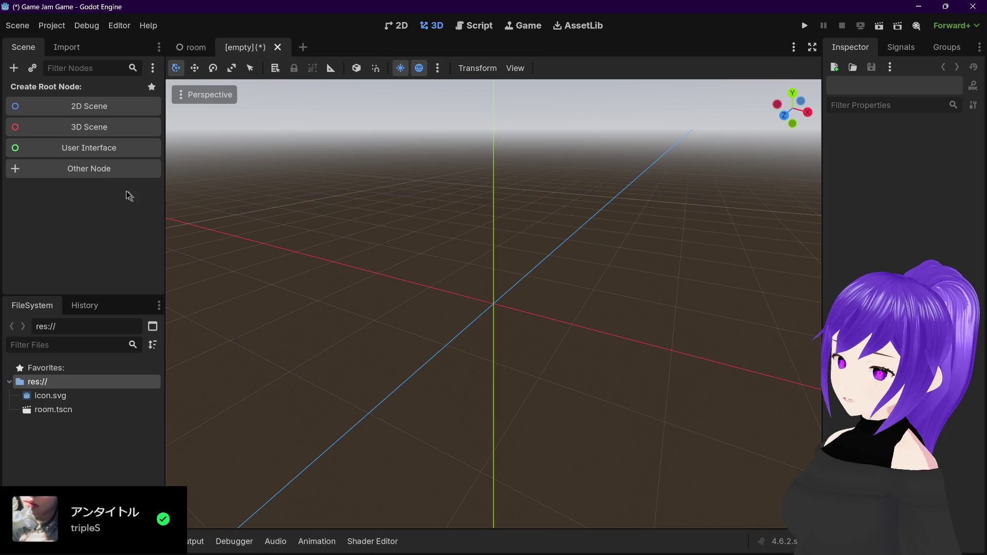
Create a CharacterBody3D as the new scene root via a 'char' search
{"action": "key", "text": "ctrl+a"}
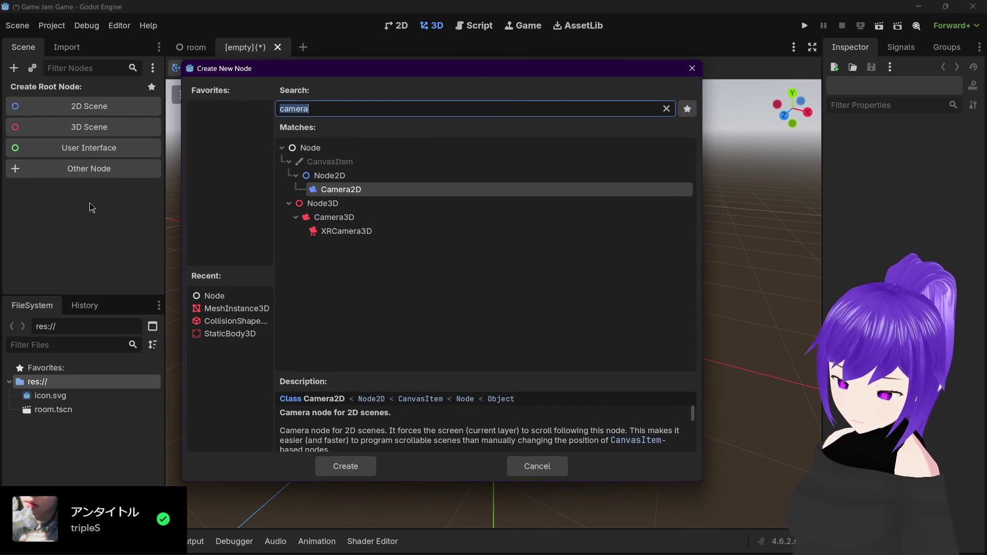
{"action": "type", "text": "char"}
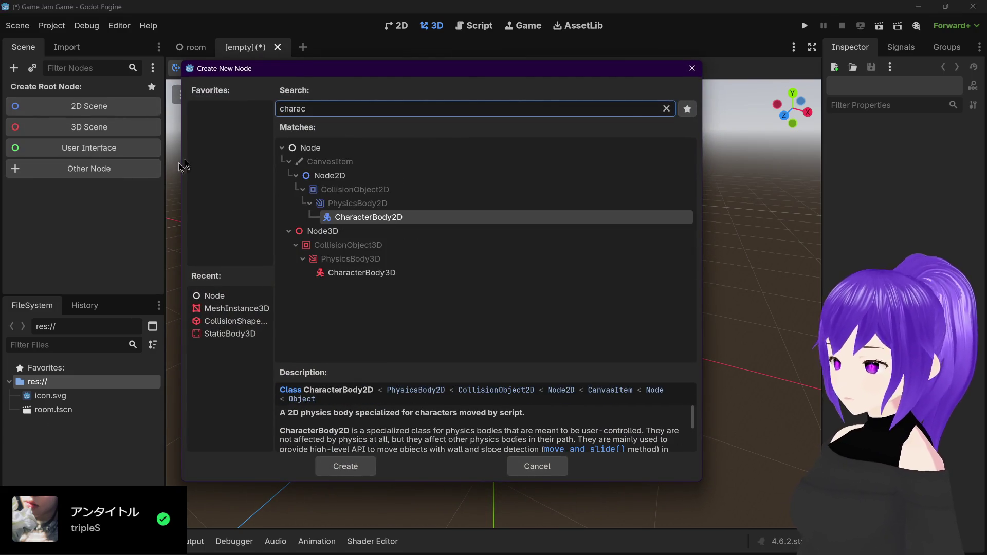
{"action": "left_click", "coordinate": [362, 273]}
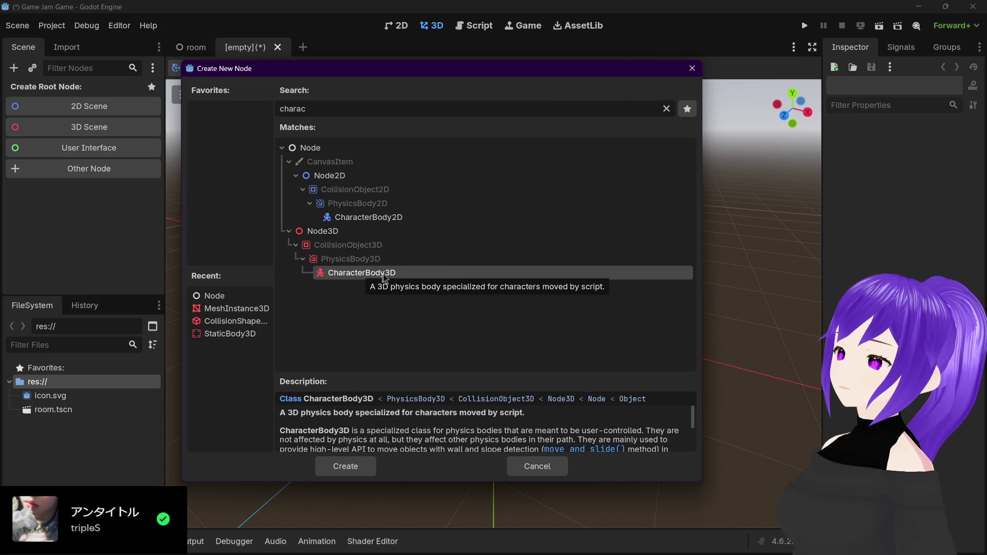
{"action": "double_click", "coordinate": [363, 277]}
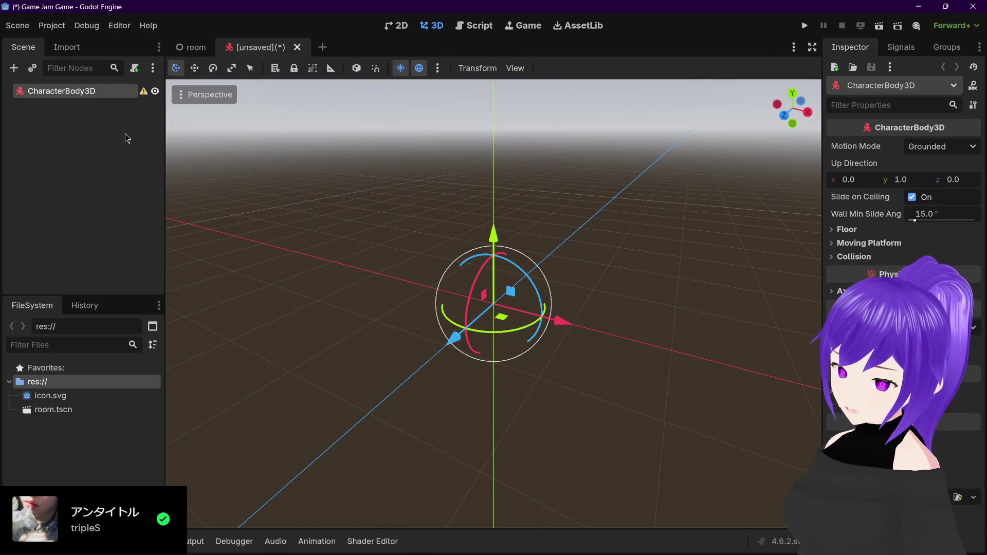
Scroll the Player scene tutorial past the collision steps and back to the Pivot step
{"action": "mouse_move", "coordinate": [215, 530]}
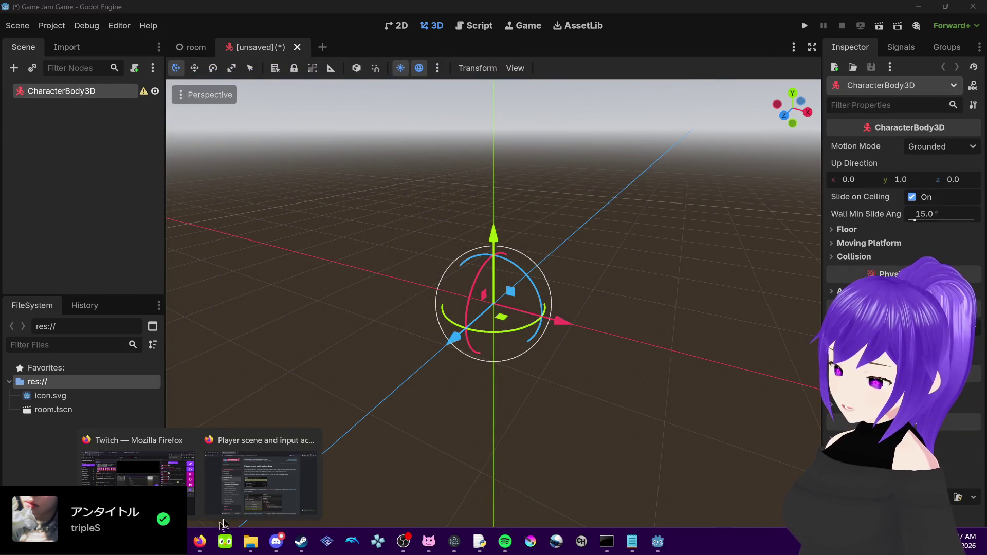
{"action": "mouse_move", "coordinate": [262, 499]}
{"action": "left_click", "coordinate": [261, 499]}
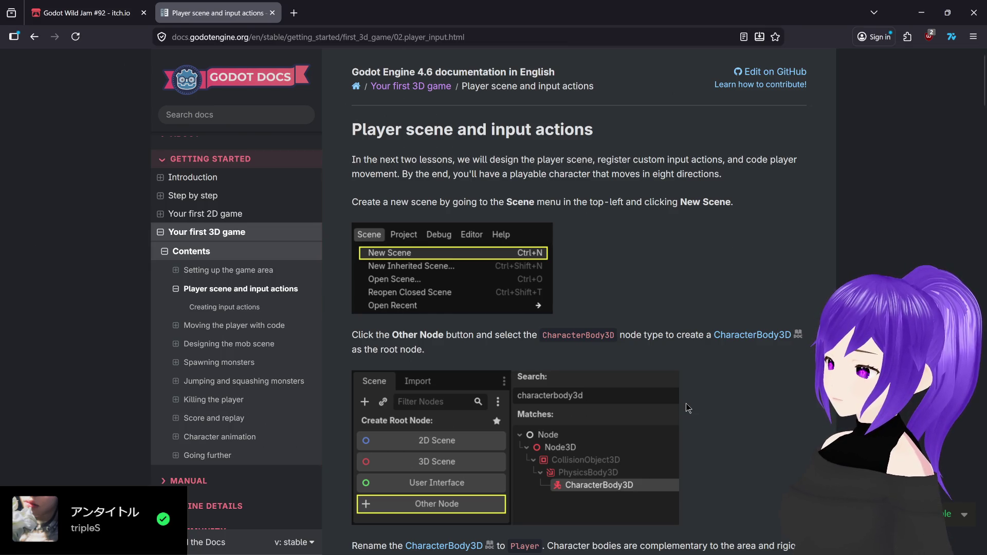
{"action": "scroll", "coordinate": [686, 403], "scroll_direction": "down", "scroll_amount": 5}
{"action": "scroll", "coordinate": [686, 405], "scroll_direction": "down", "scroll_amount": 6}
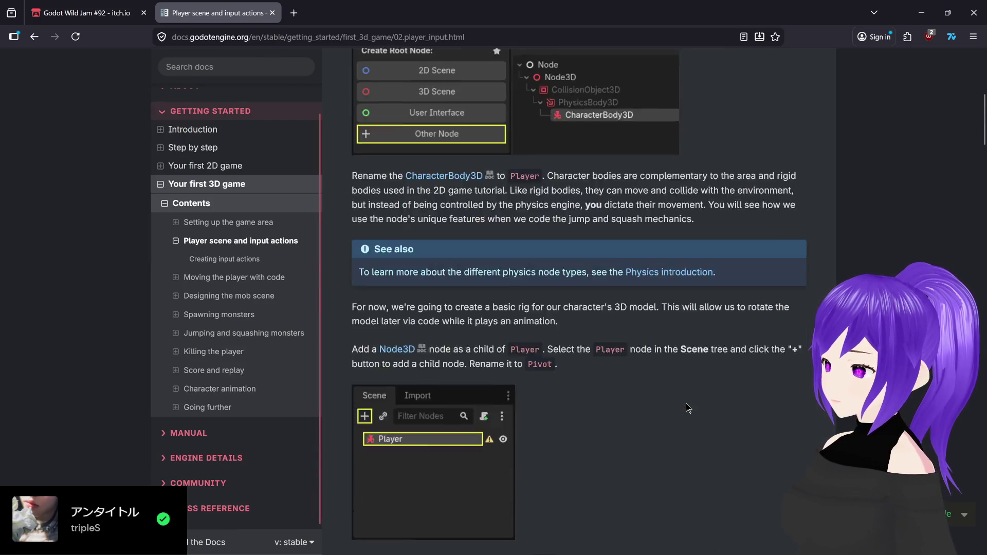
{"action": "scroll", "coordinate": [688, 408], "scroll_direction": "down", "scroll_amount": 2}
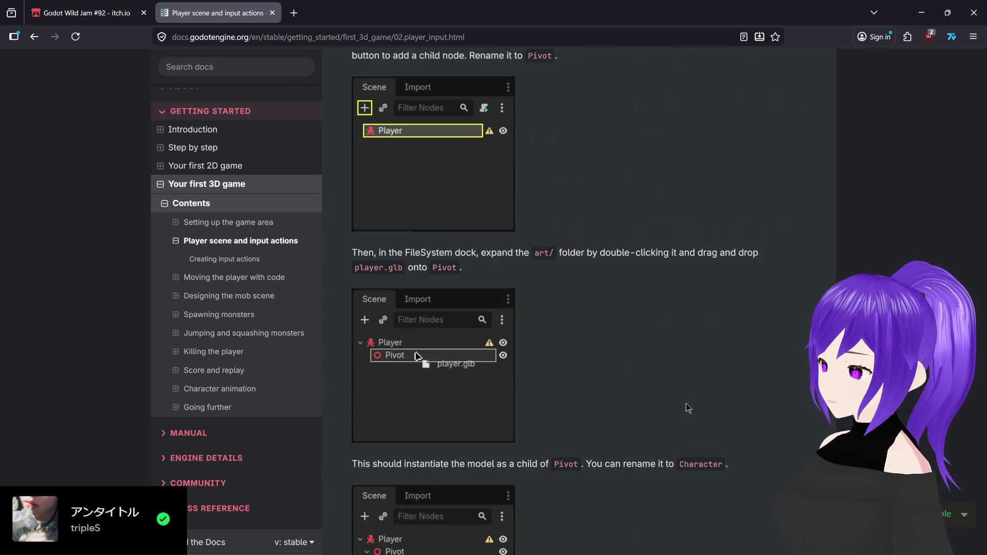
{"action": "scroll", "coordinate": [685, 403], "scroll_direction": "down", "scroll_amount": 3}
{"action": "scroll", "coordinate": [686, 403], "scroll_direction": "down", "scroll_amount": 1}
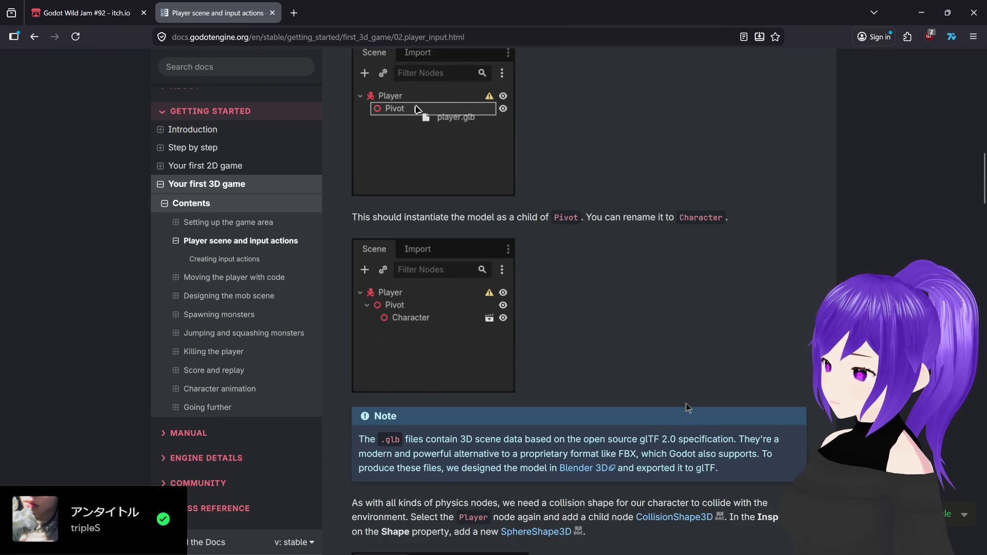
{"action": "scroll", "coordinate": [686, 406], "scroll_direction": "down", "scroll_amount": 1}
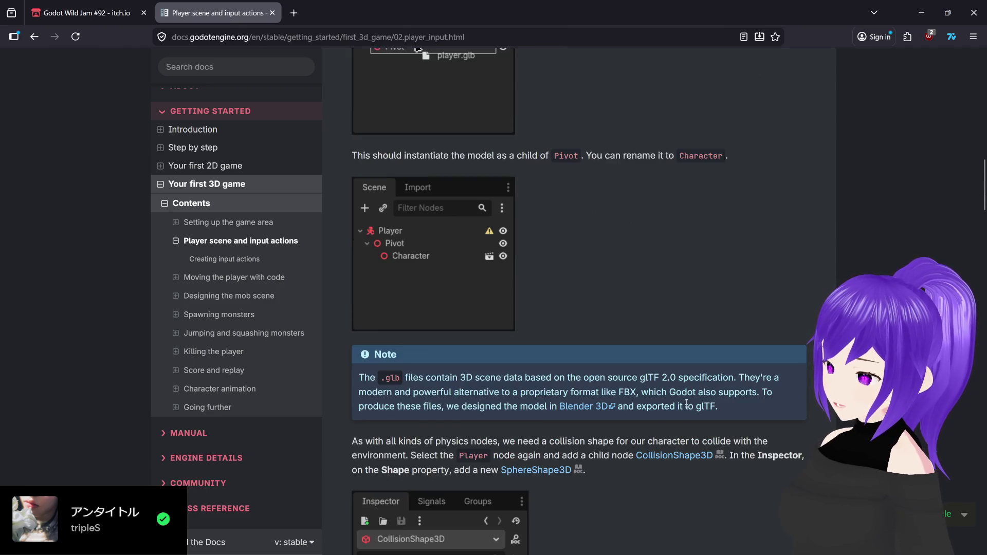
{"action": "scroll", "coordinate": [686, 403], "scroll_direction": "down", "scroll_amount": 4}
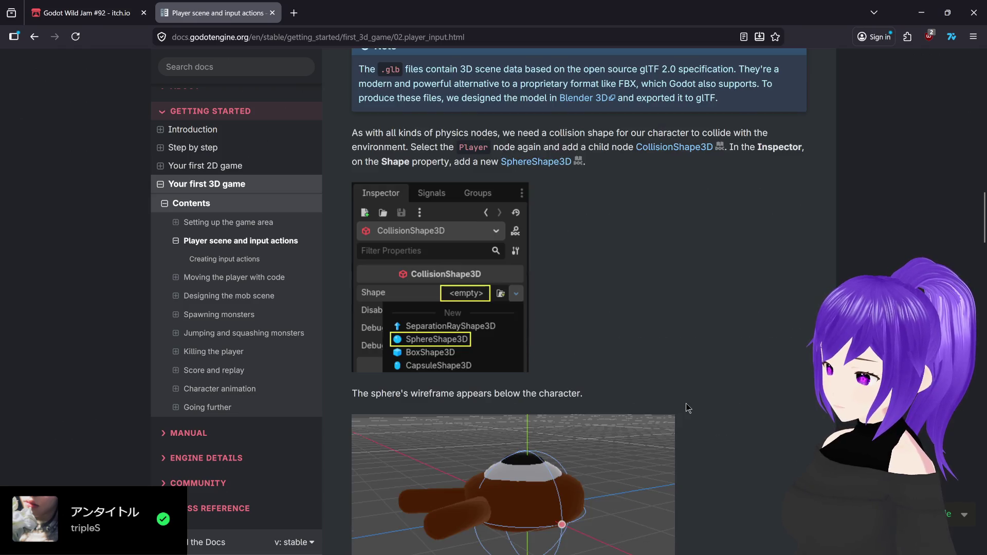
{"action": "scroll", "coordinate": [685, 403], "scroll_direction": "up", "scroll_amount": 5}
{"action": "scroll", "coordinate": [685, 403], "scroll_direction": "up", "scroll_amount": 3}
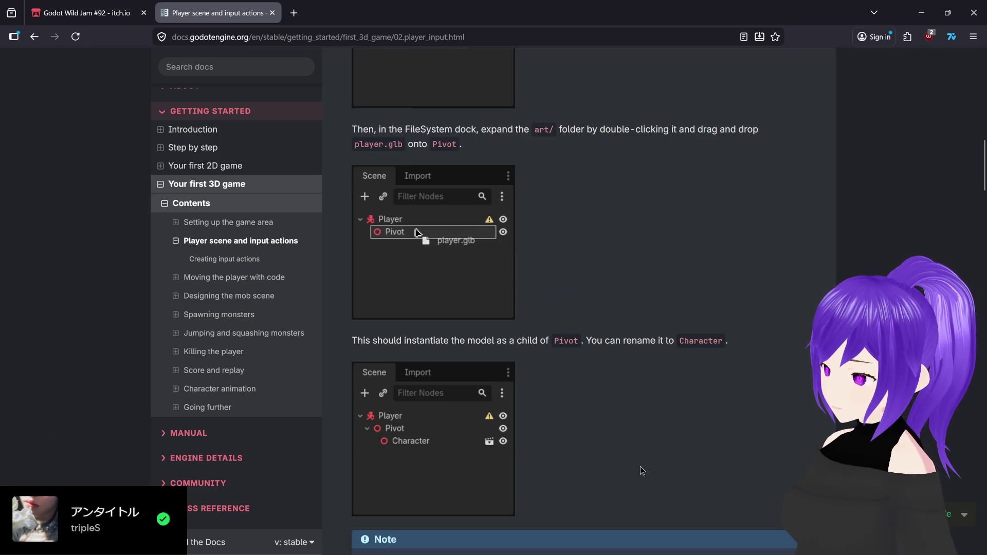
{"action": "scroll", "coordinate": [640, 467], "scroll_direction": "up", "scroll_amount": 5}
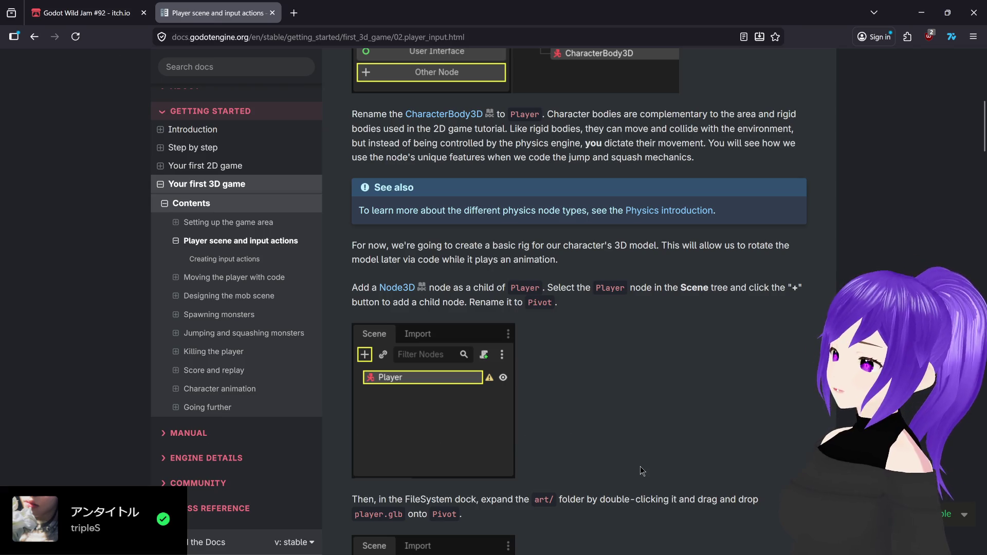
{"action": "left_click", "coordinate": [657, 541]}
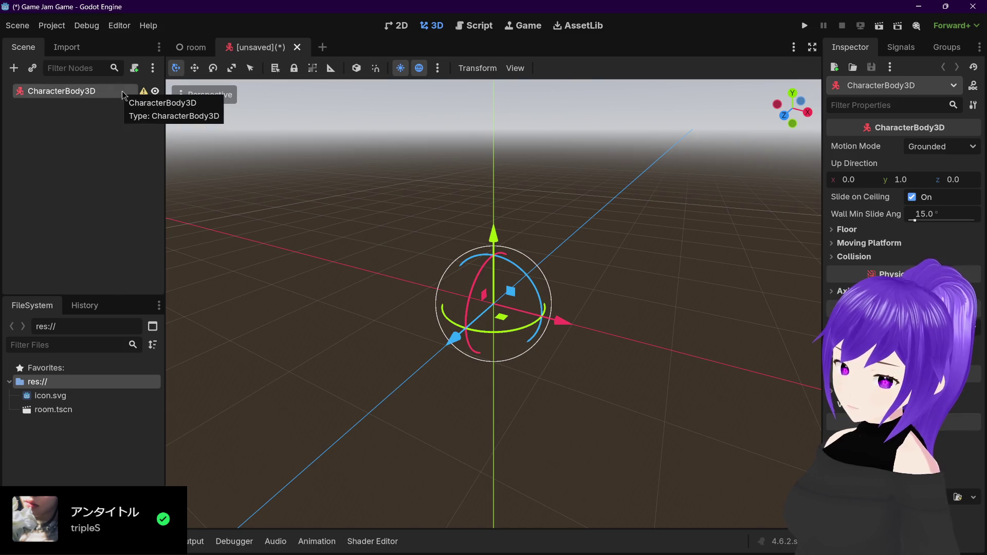
Add a Camera3D child under the CharacterBody3D root via a 'camer' search
{"action": "double_click", "coordinate": [127, 91]}
{"action": "left_click", "coordinate": [119, 130]}
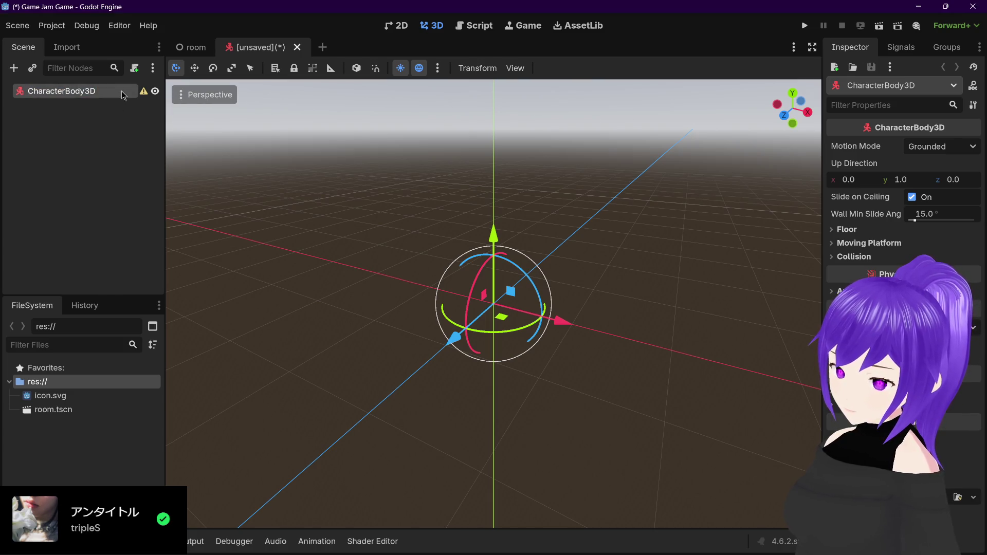
{"action": "key", "text": "ctrl+a"}
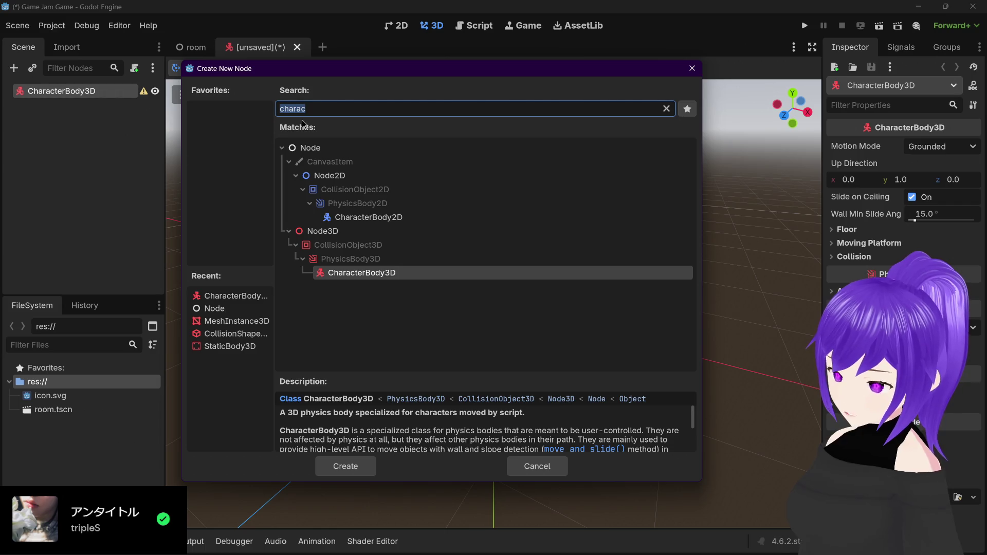
{"action": "type", "text": "camer"}
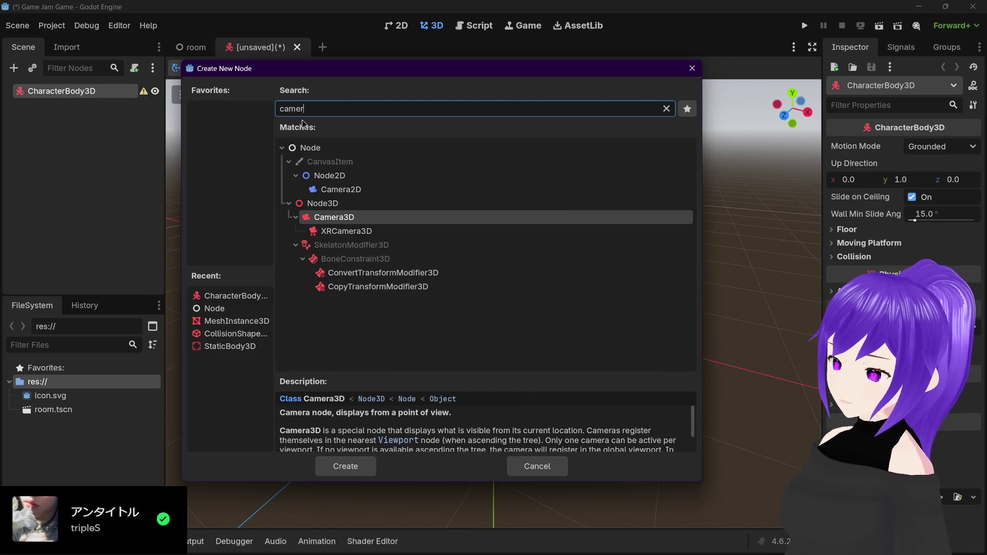
{"action": "left_click", "coordinate": [387, 220]}
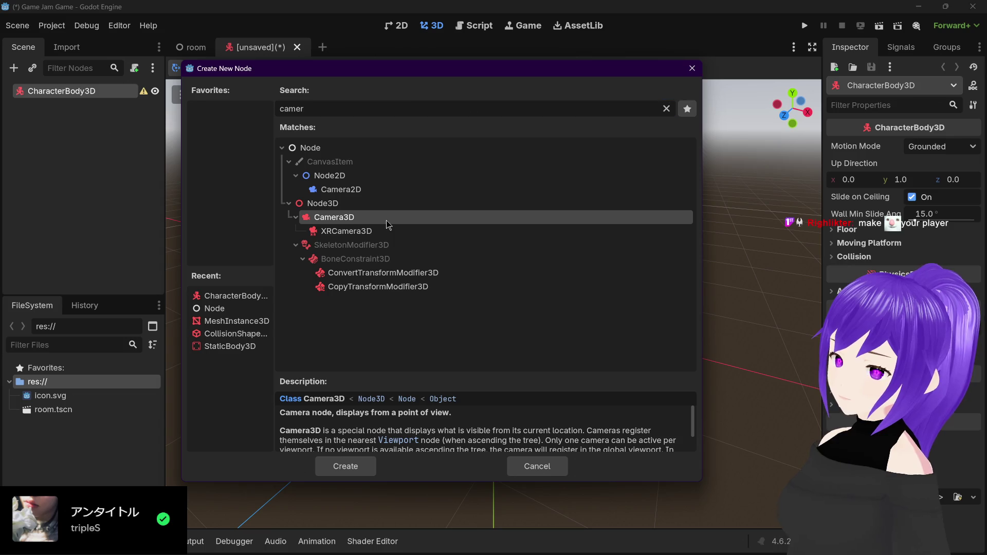
{"action": "double_click", "coordinate": [389, 218]}
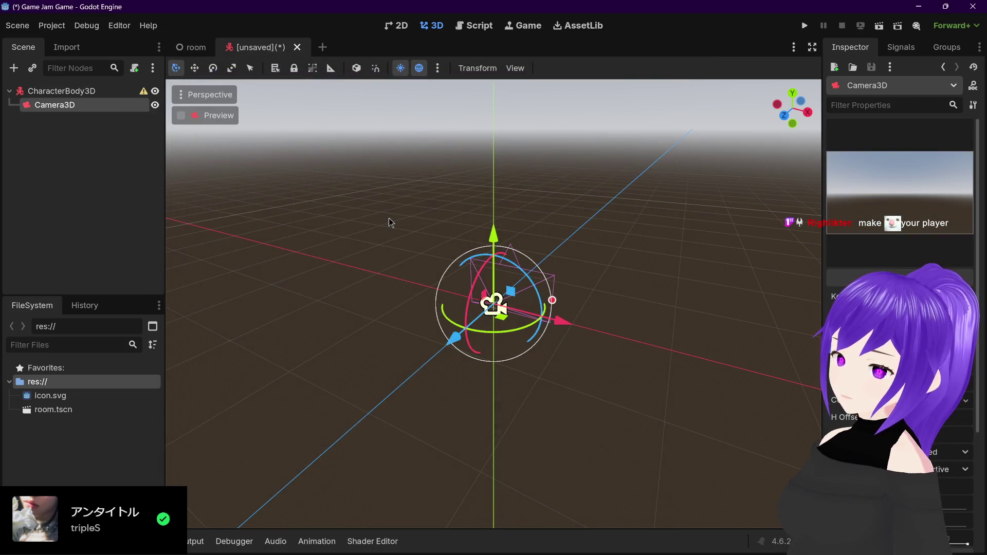
{"action": "left_click_drag", "start_coordinate": [424, 192], "coordinate": [443, 214]}
{"action": "scroll", "coordinate": [439, 247], "scroll_direction": "up", "scroll_amount": 3}
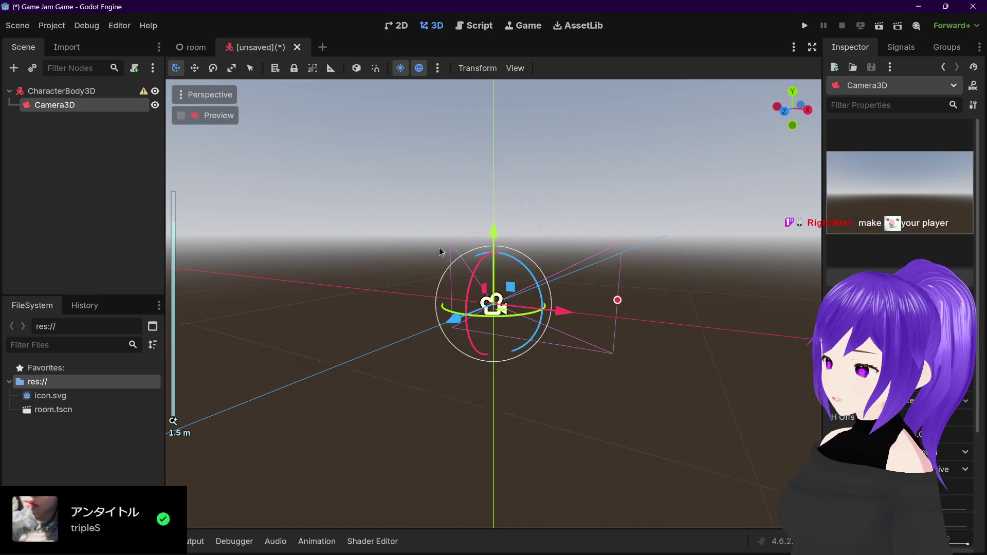
{"action": "mouse_move", "coordinate": [410, 248]}
{"action": "left_mouse_down"}
{"action": "mouse_move", "coordinate": [322, 264]}
{"action": "mouse_move", "coordinate": [441, 268]}
{"action": "left_mouse_up"}
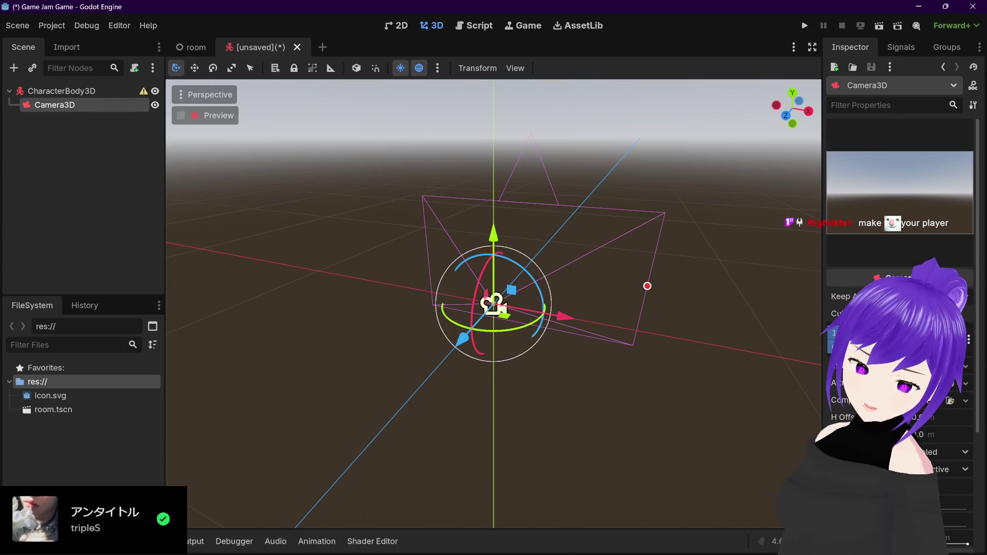
{"action": "left_click", "coordinate": [89, 213]}
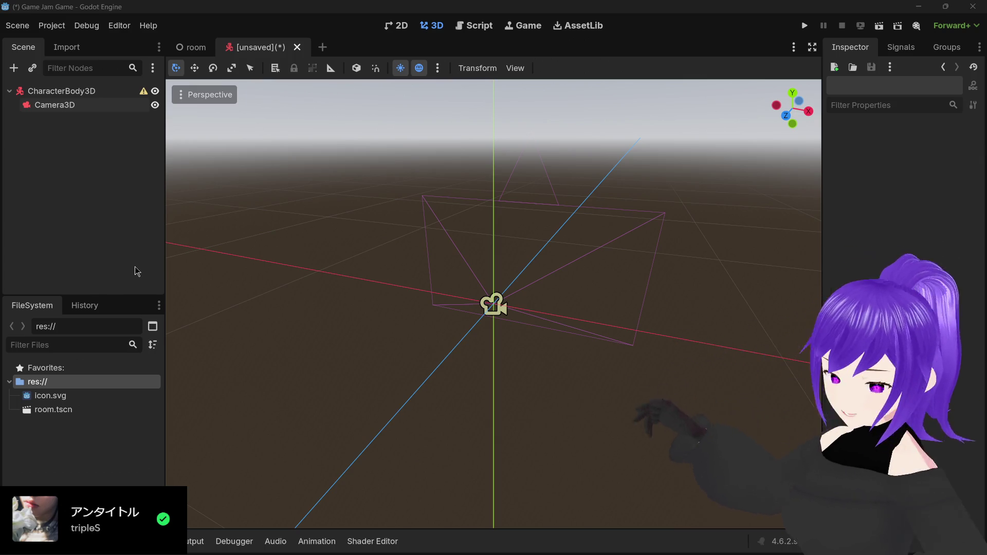
{"action": "mouse_move", "coordinate": [353, 234]}
{"action": "left_mouse_down"}
{"action": "mouse_move", "coordinate": [289, 231]}
{"action": "mouse_move", "coordinate": [412, 262]}
{"action": "mouse_move", "coordinate": [495, 260]}
{"action": "mouse_move", "coordinate": [499, 248]}
{"action": "left_mouse_up"}
{"action": "scroll", "coordinate": [498, 245], "scroll_direction": "up", "scroll_amount": 3}
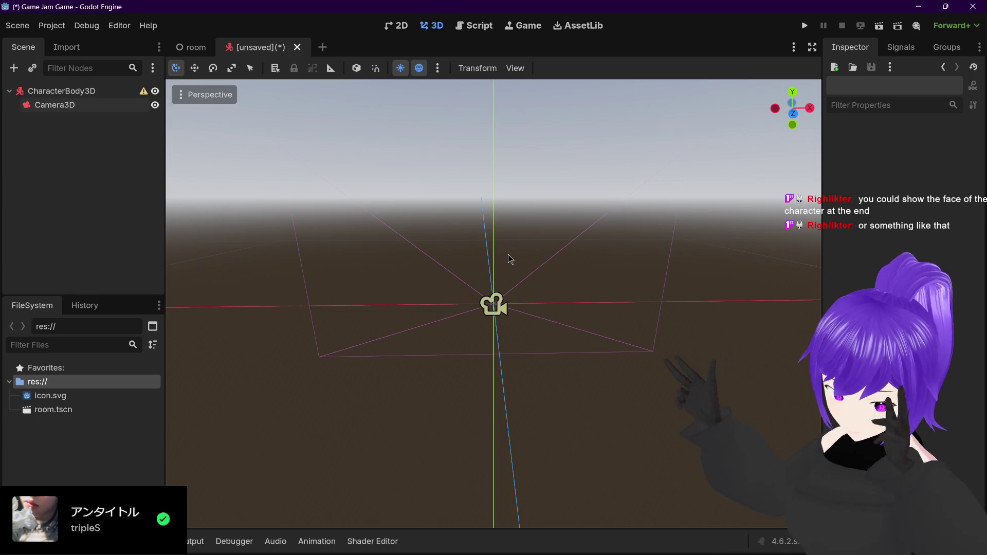
{"action": "mouse_move", "coordinate": [569, 298]}
{"action": "left_mouse_down"}
{"action": "mouse_move", "coordinate": [514, 292]}
{"action": "mouse_move", "coordinate": [544, 309]}
{"action": "mouse_move", "coordinate": [452, 301]}
{"action": "mouse_move", "coordinate": [542, 298]}
{"action": "mouse_move", "coordinate": [598, 309]}
{"action": "left_mouse_up"}
{"action": "left_click", "coordinate": [93, 92]}
{"action": "left_click", "coordinate": [93, 105]}
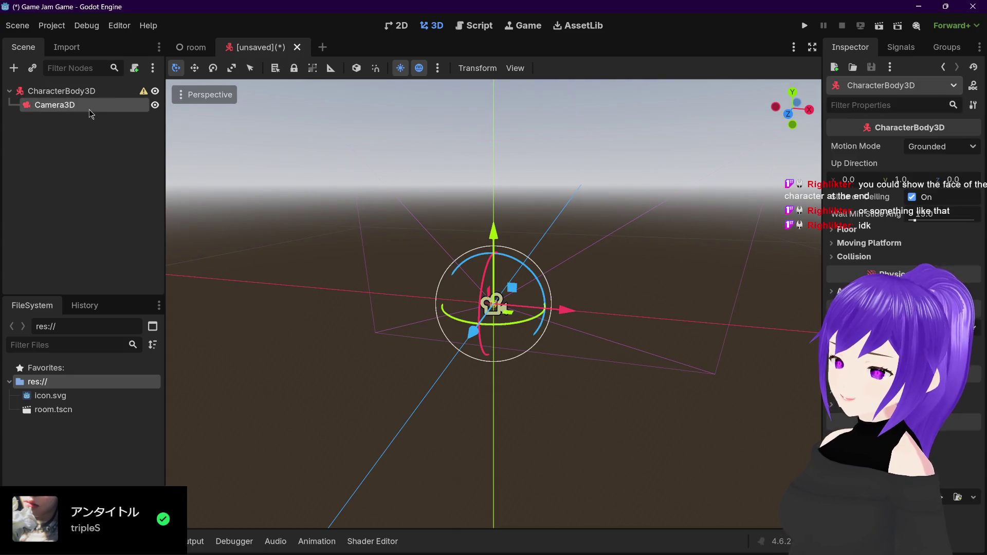
{"action": "mouse_move", "coordinate": [360, 246]}
{"action": "left_mouse_down"}
{"action": "mouse_move", "coordinate": [267, 246]}
{"action": "mouse_move", "coordinate": [577, 274]}
{"action": "mouse_move", "coordinate": [535, 330]}
{"action": "left_mouse_up"}
{"action": "scroll", "coordinate": [535, 331], "scroll_direction": "up", "scroll_amount": 5}
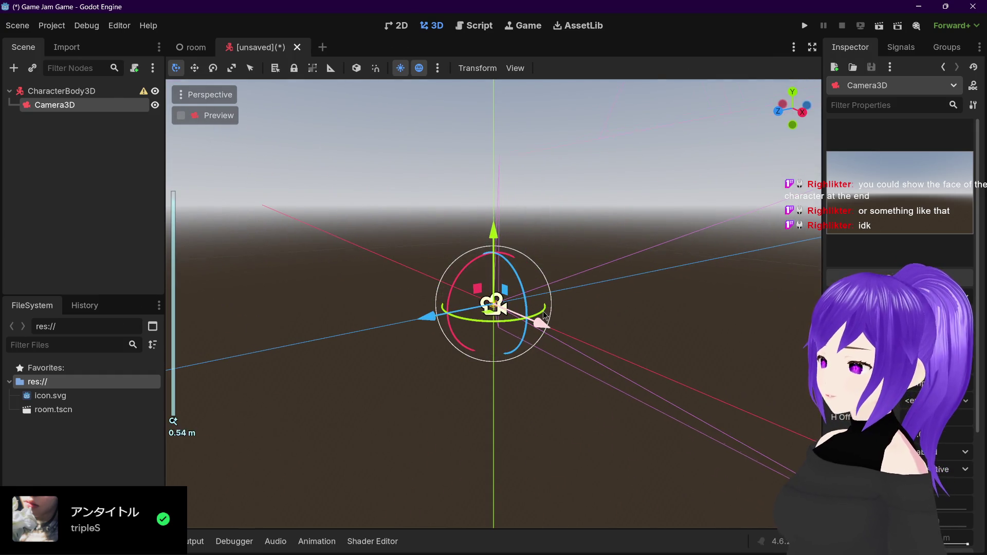
{"action": "left_click", "coordinate": [113, 92]}
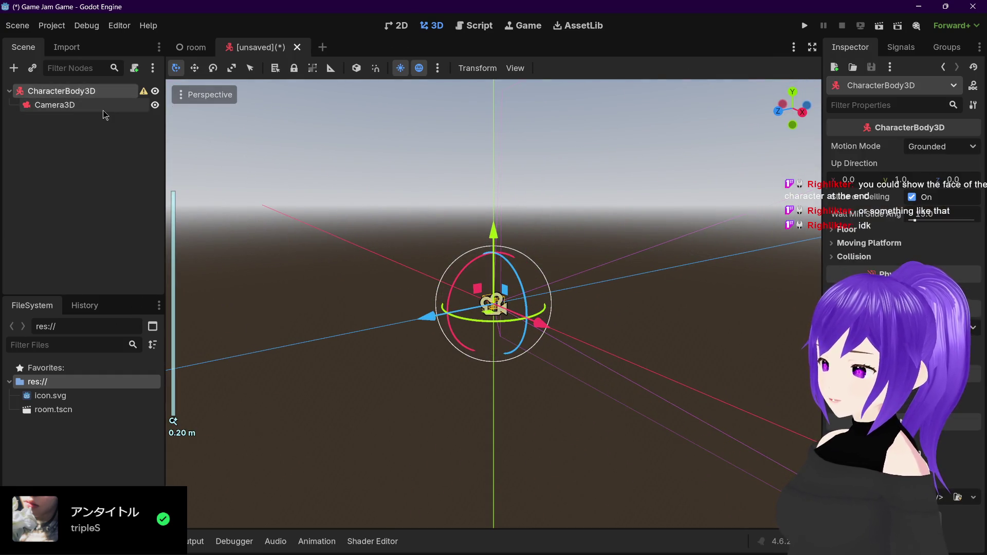
{"action": "left_click", "coordinate": [106, 105]}
{"action": "mouse_move", "coordinate": [520, 209]}
{"action": "left_mouse_down"}
{"action": "mouse_move", "coordinate": [508, 197]}
{"action": "mouse_move", "coordinate": [511, 215]}
{"action": "mouse_move", "coordinate": [576, 228]}
{"action": "left_mouse_up"}
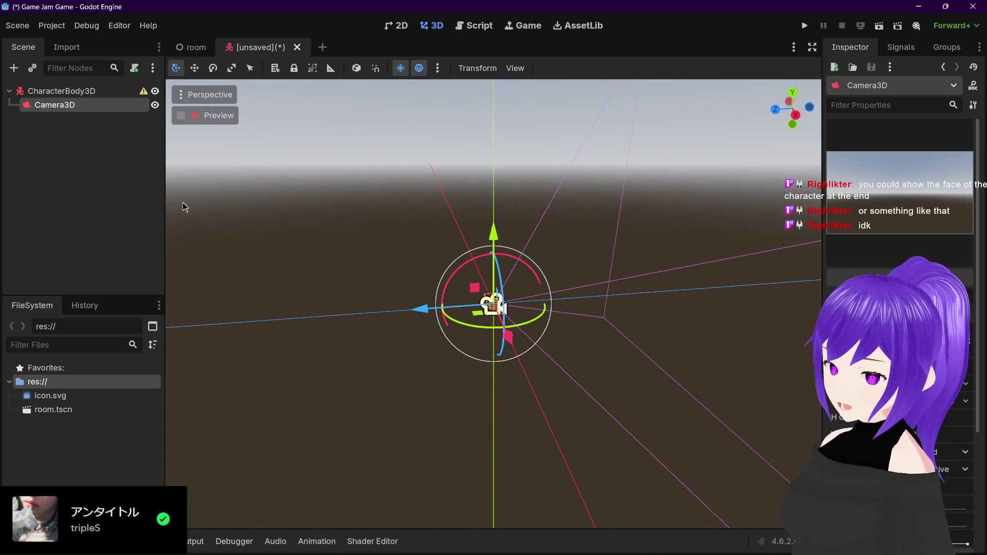
{"action": "double_click", "coordinate": [65, 90]}
Rename the CharacterBody3D root node to Player
{"action": "type", "text": "Player"}
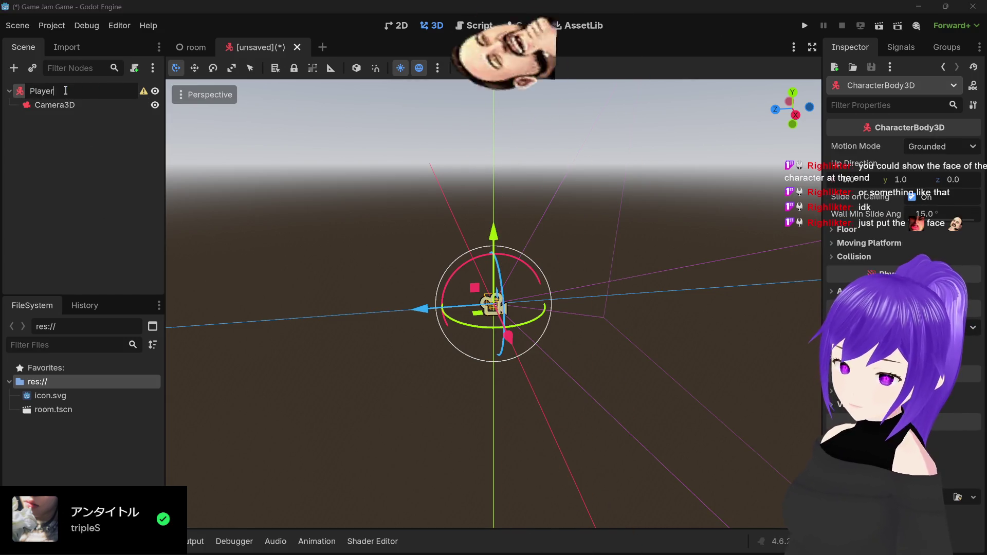
{"action": "key", "text": "Return"}
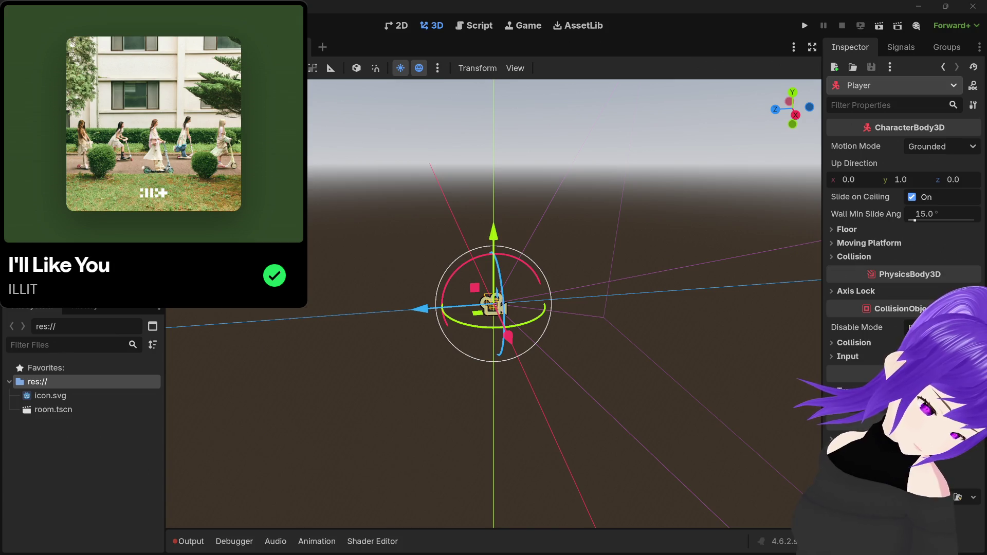
Bring up the Spotify mini player and toggle its Background color on, then off
{"action": "mouse_move", "coordinate": [506, 541]}
{"action": "left_click", "coordinate": [470, 484]}
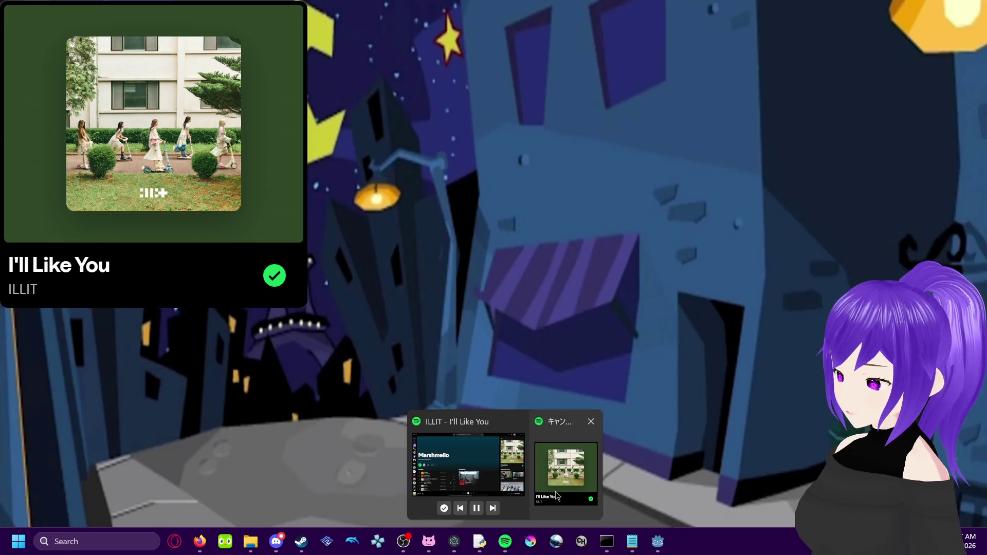
{"action": "left_click", "coordinate": [565, 473]}
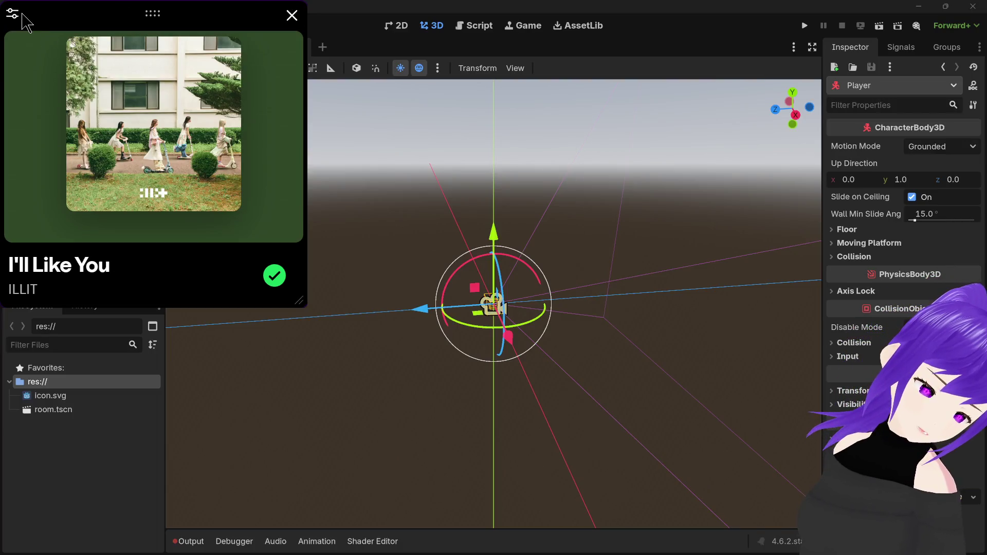
{"action": "left_click", "coordinate": [22, 15]}
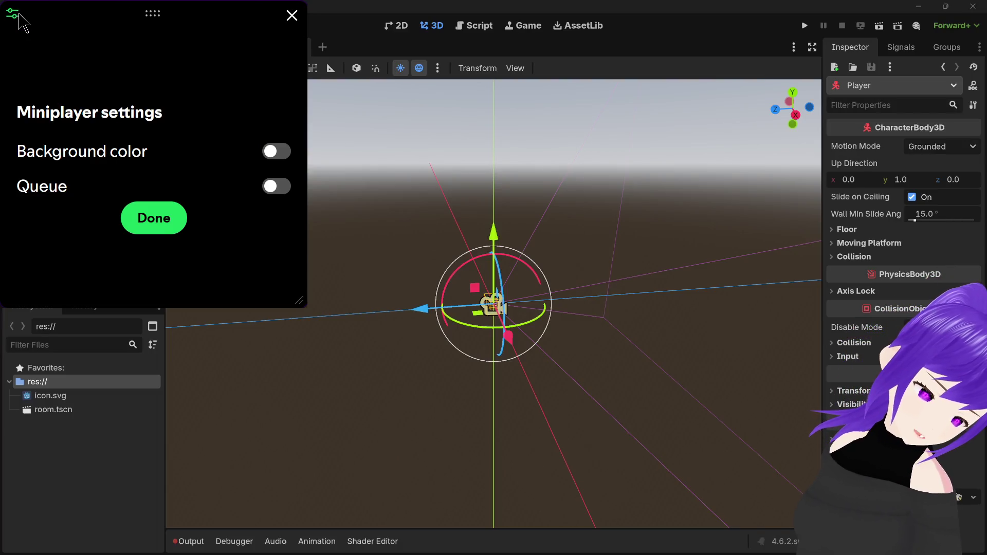
{"action": "left_click", "coordinate": [277, 154]}
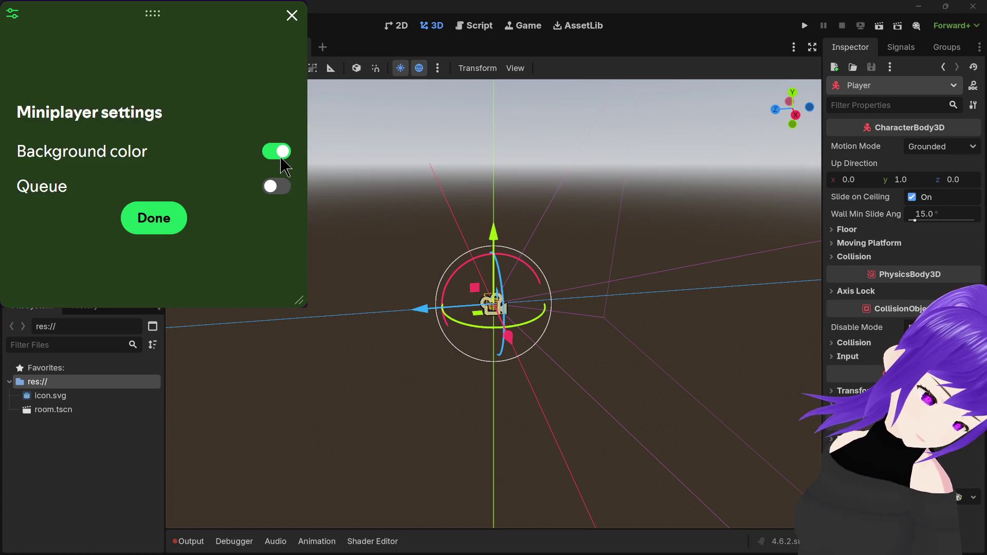
{"action": "left_click", "coordinate": [281, 157]}
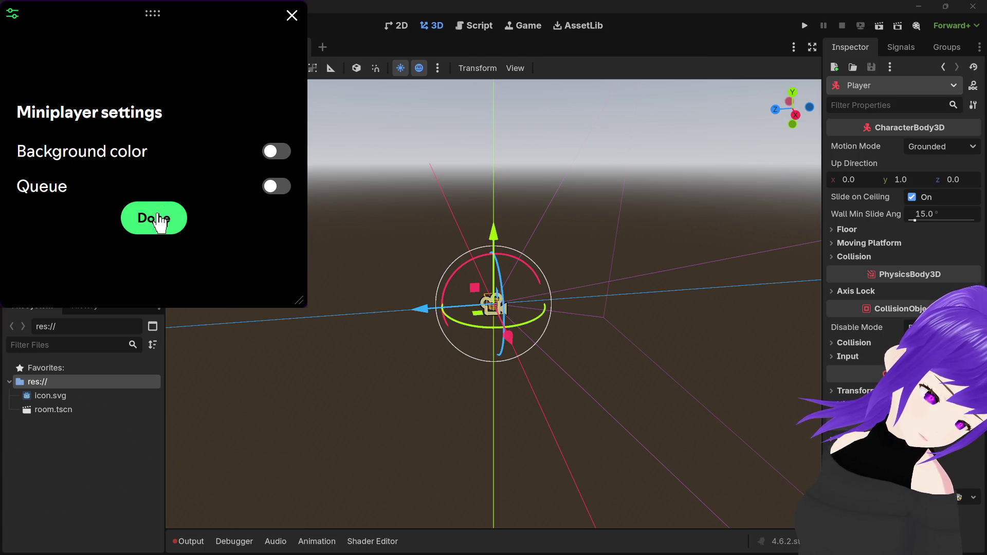
{"action": "left_click", "coordinate": [161, 218]}
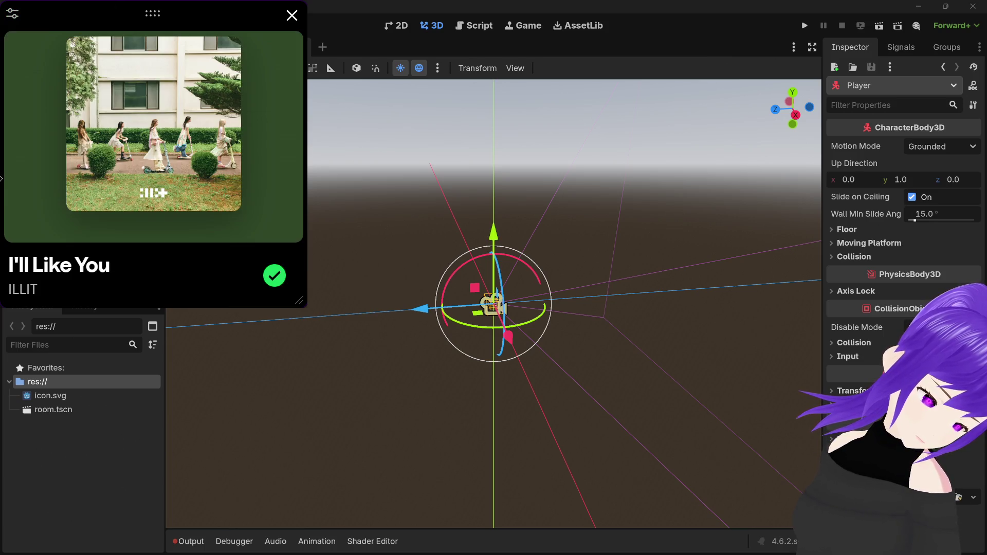
Resize the Spotify mini player into a short, narrow strip
{"action": "left_click_drag", "start_coordinate": [3, 180], "coordinate": [57, 180]}
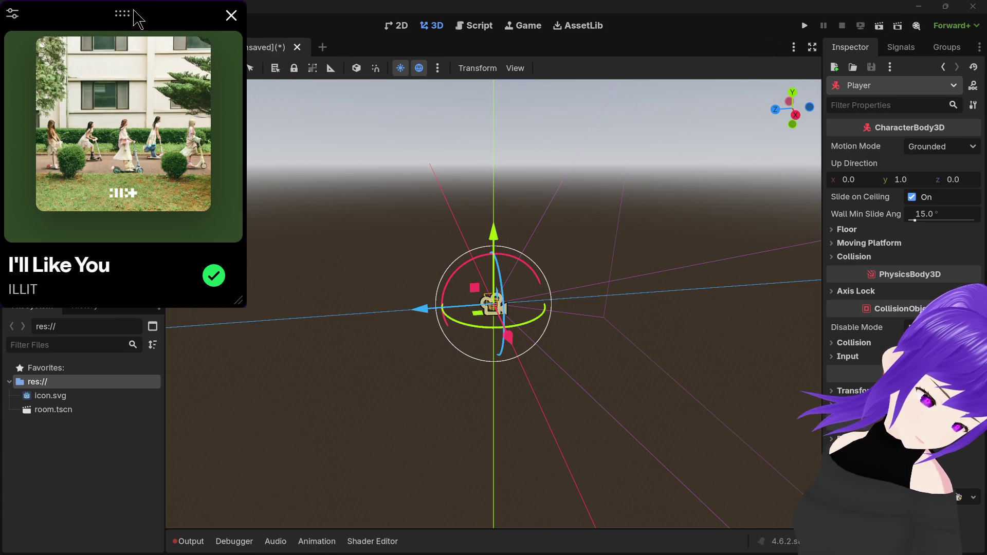
{"action": "mouse_move", "coordinate": [16, 108]}
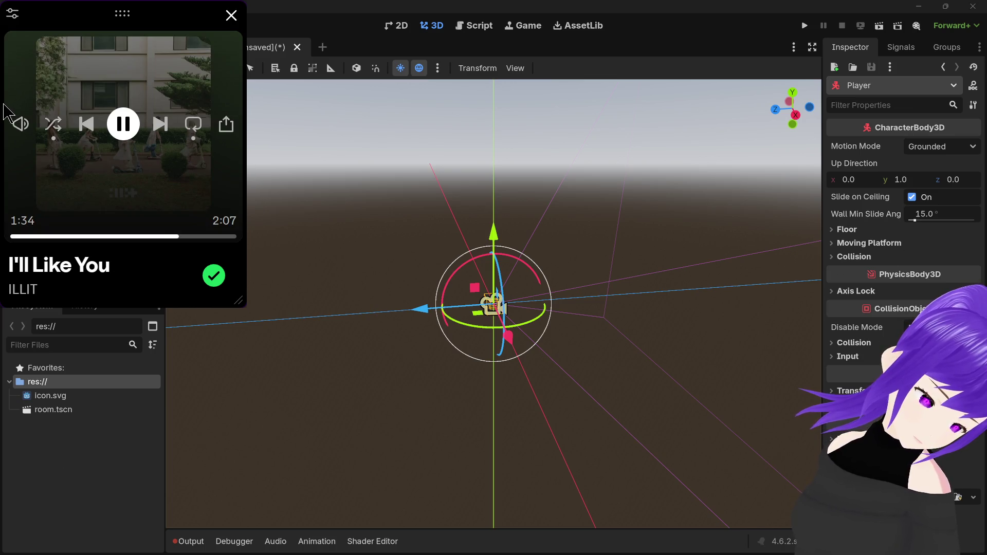
{"action": "left_click_drag", "start_coordinate": [4, 105], "coordinate": [3, 111]}
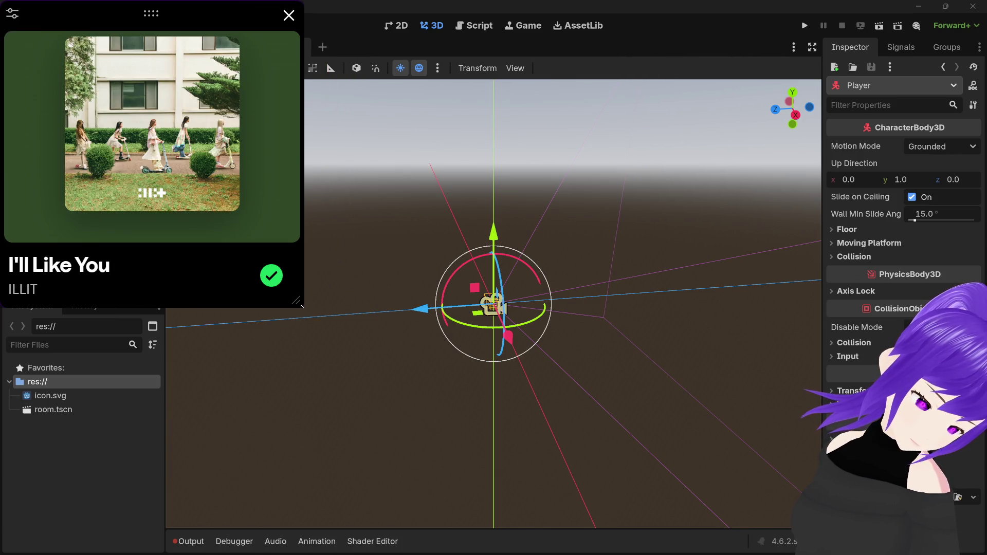
{"action": "mouse_move", "coordinate": [300, 307]}
{"action": "left_mouse_down"}
{"action": "mouse_move", "coordinate": [282, 275]}
{"action": "mouse_move", "coordinate": [315, 126]}
{"action": "mouse_move", "coordinate": [468, 122]}
{"action": "mouse_move", "coordinate": [247, 122]}
{"action": "mouse_move", "coordinate": [485, 119]}
{"action": "mouse_move", "coordinate": [378, 113]}
{"action": "mouse_move", "coordinate": [569, 127]}
{"action": "mouse_move", "coordinate": [749, 113]}
{"action": "mouse_move", "coordinate": [491, 125]}
{"action": "left_mouse_up"}
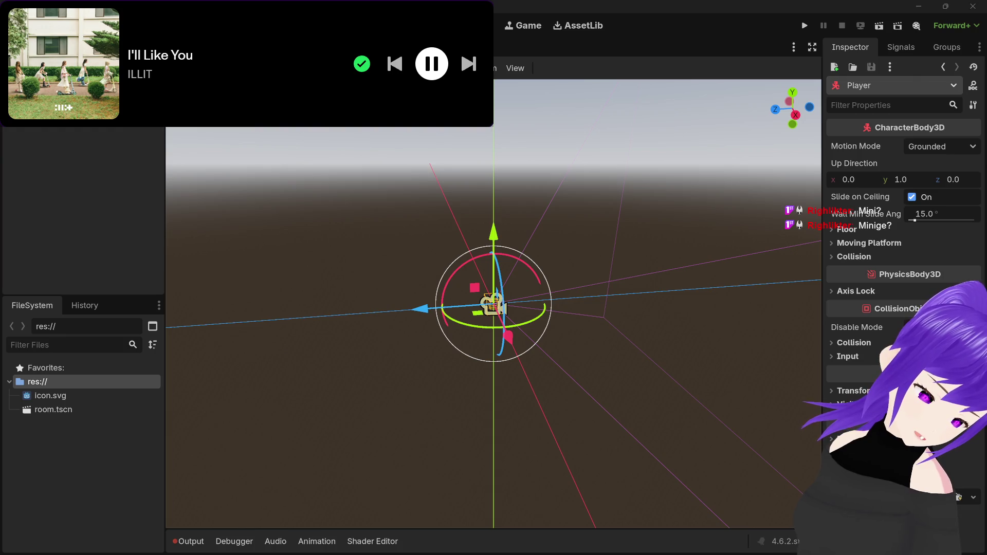
{"action": "mouse_move", "coordinate": [491, 125]}
{"action": "left_mouse_down"}
{"action": "mouse_move", "coordinate": [379, 125]}
{"action": "mouse_move", "coordinate": [352, 161]}
{"action": "mouse_move", "coordinate": [391, 126]}
{"action": "left_mouse_up"}
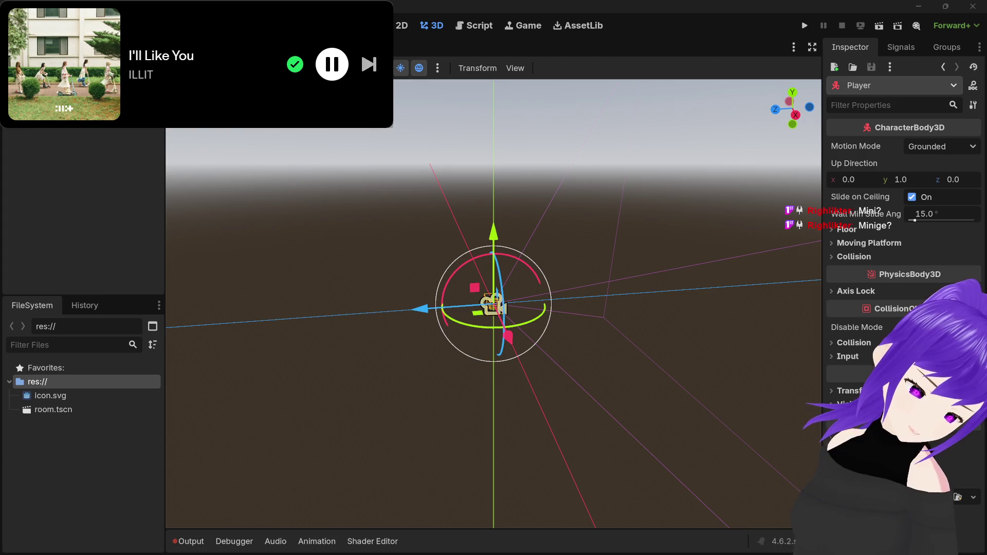
{"action": "mouse_move", "coordinate": [386, 123]}
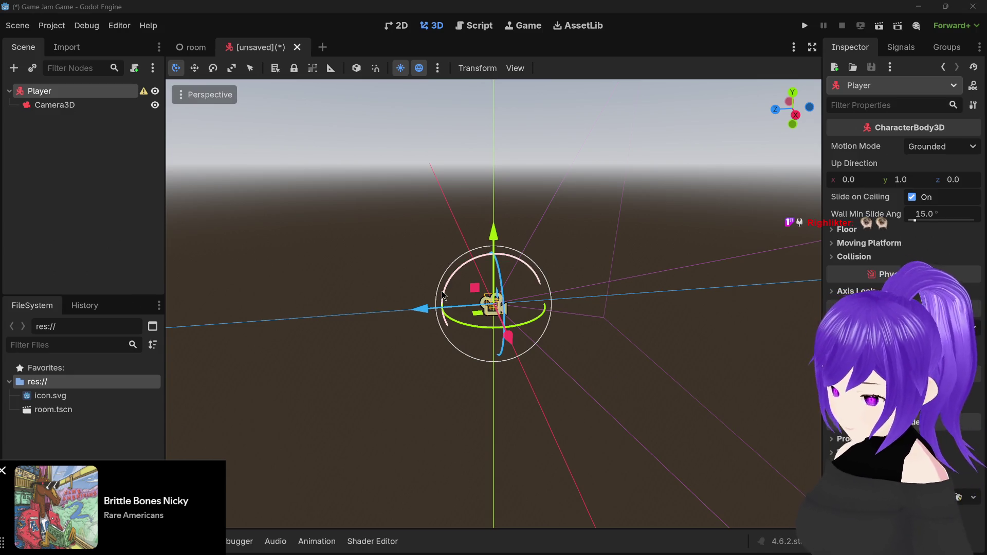
Zoom in on the Player in the 3D viewport
{"action": "scroll", "coordinate": [473, 325], "scroll_direction": "up", "scroll_amount": 3}
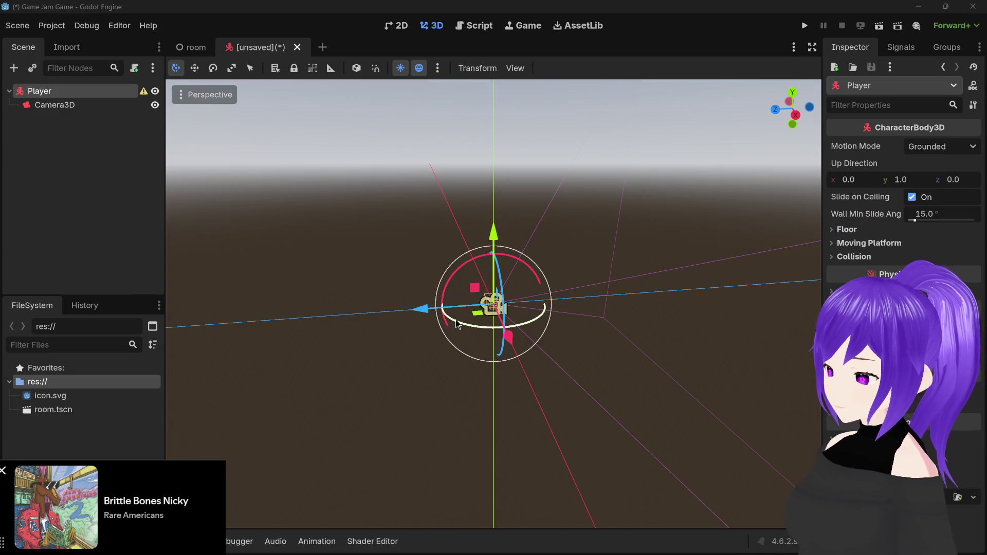
Attach a new res://player.gd script to Player using the CharacterBody3D: Basic Movement template
{"action": "left_click", "coordinate": [113, 91]}
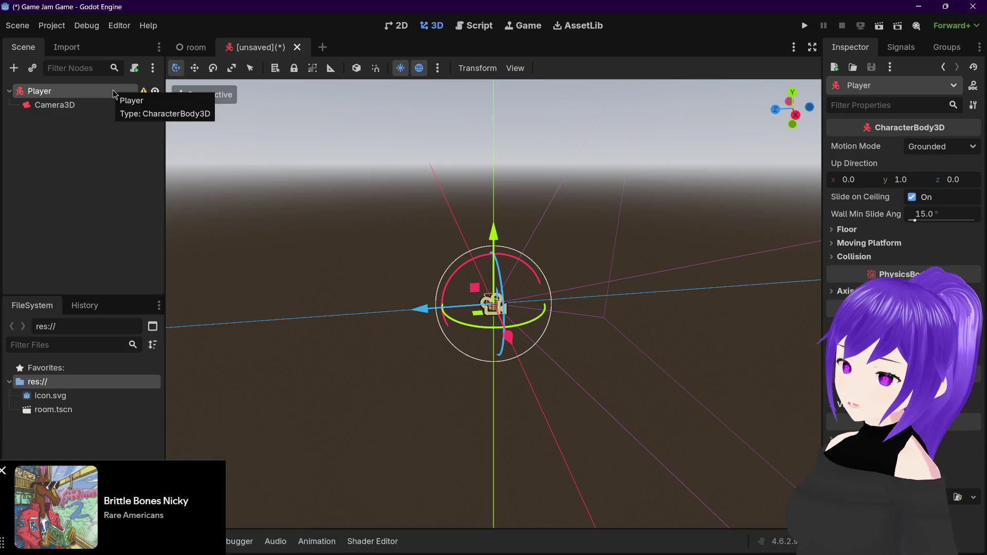
{"action": "left_click", "coordinate": [140, 69]}
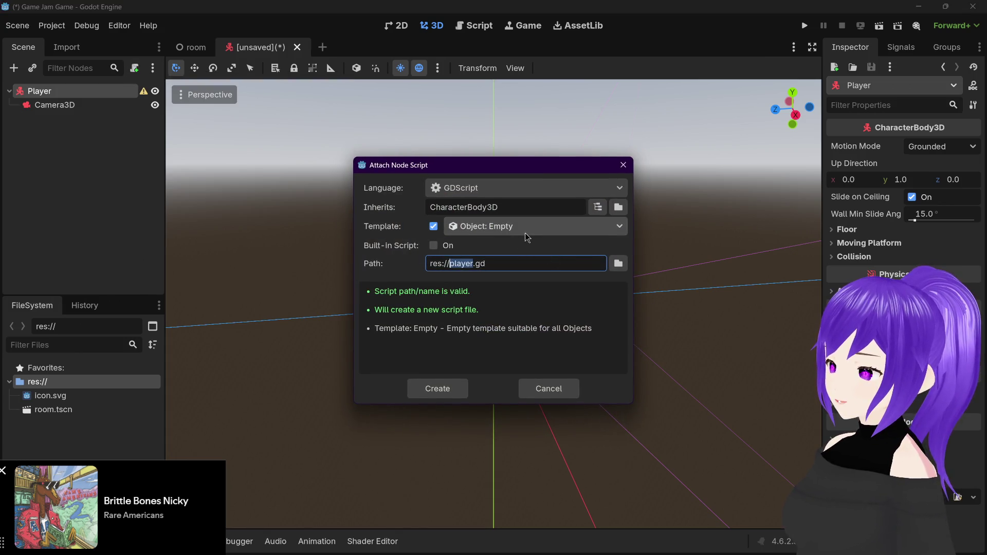
{"action": "left_click", "coordinate": [584, 231]}
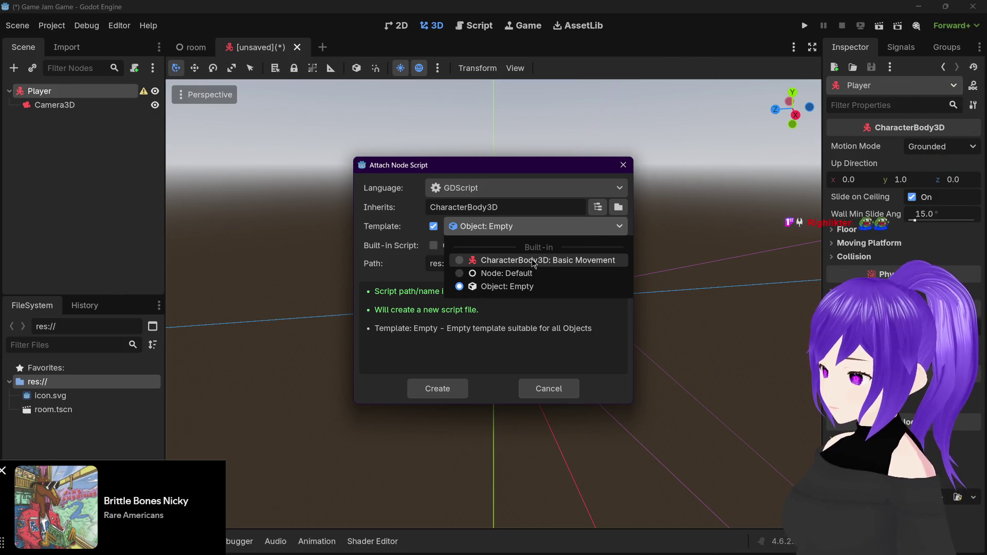
{"action": "left_click", "coordinate": [461, 262]}
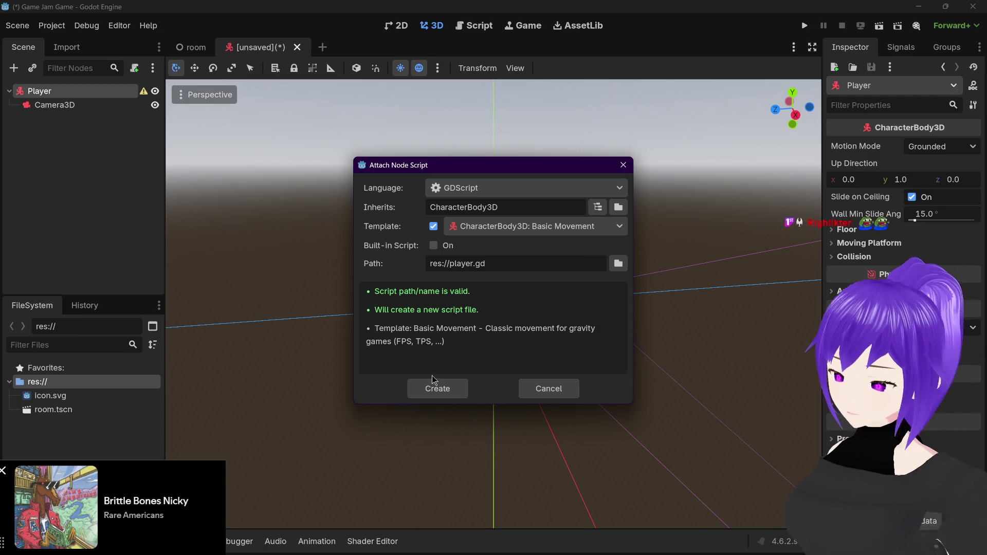
{"action": "left_click", "coordinate": [455, 389]}
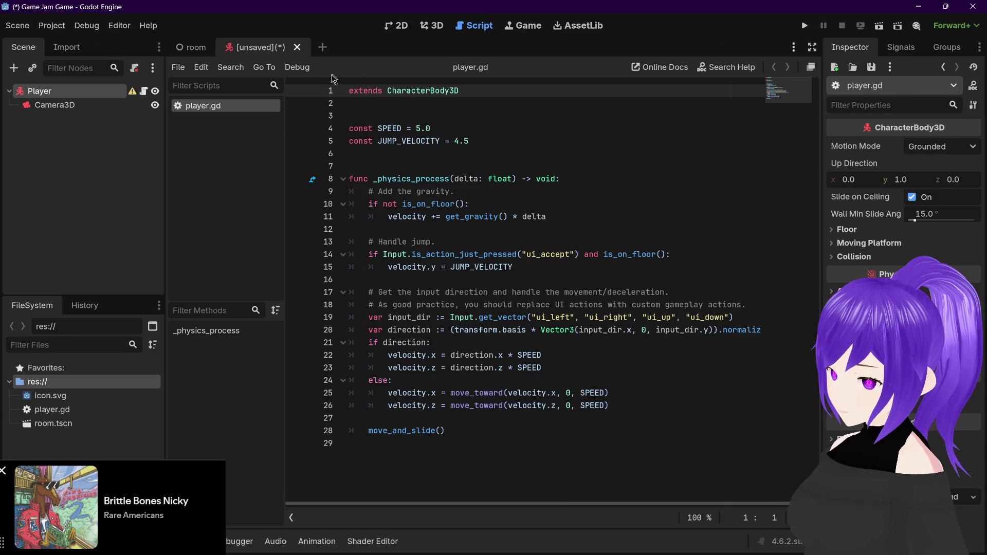
Save the new Player scene with Ctrl+S, which prompts for a file name in res://
{"action": "key", "text": "ctrl+s"}
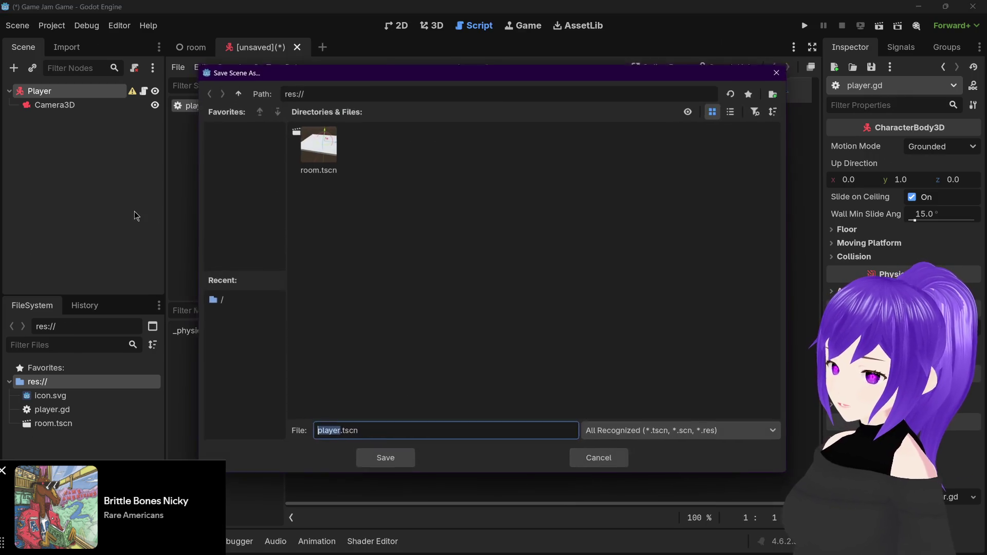
Confirm the save as res://player.tscn
{"action": "left_click", "coordinate": [395, 462]}
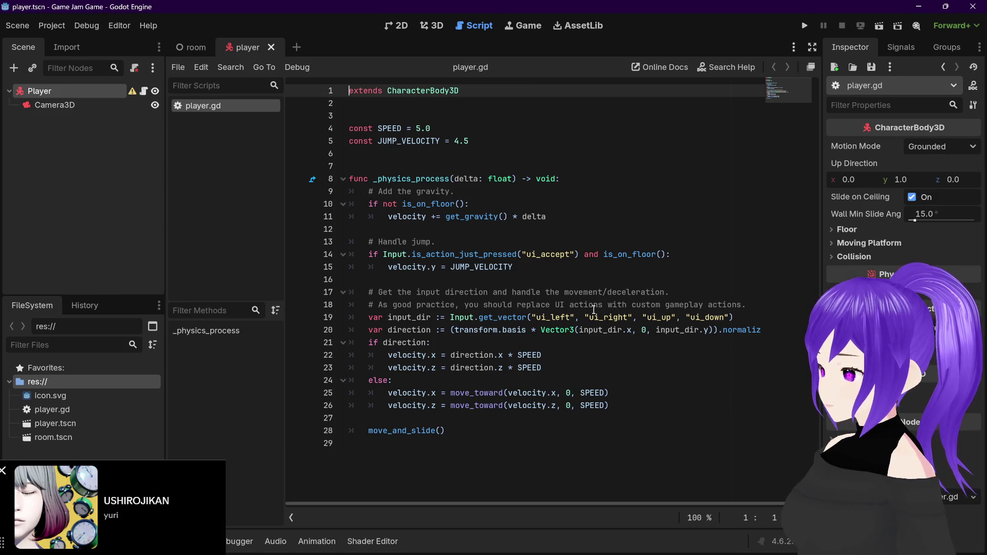
{"action": "mouse_move", "coordinate": [472, 319]}
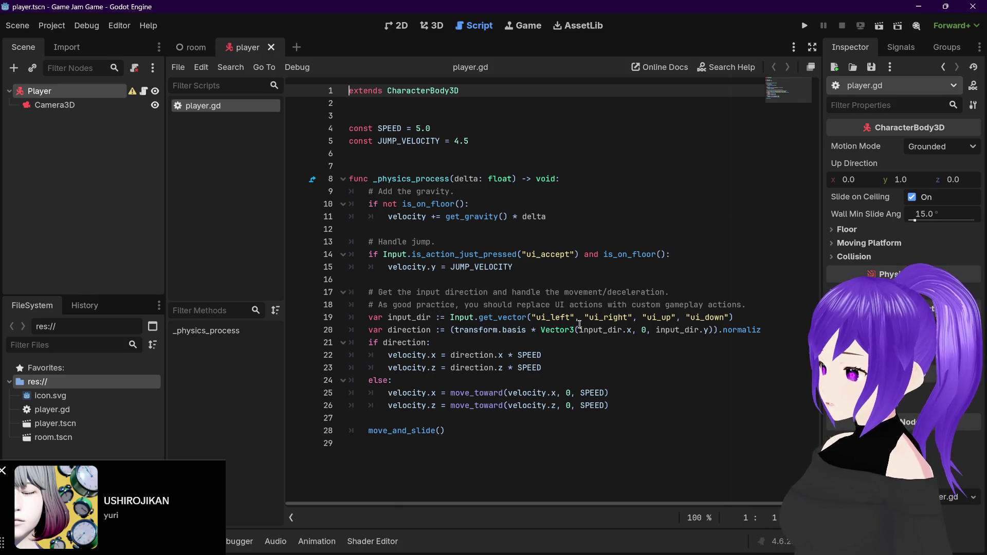
{"action": "double_click", "coordinate": [440, 317]}
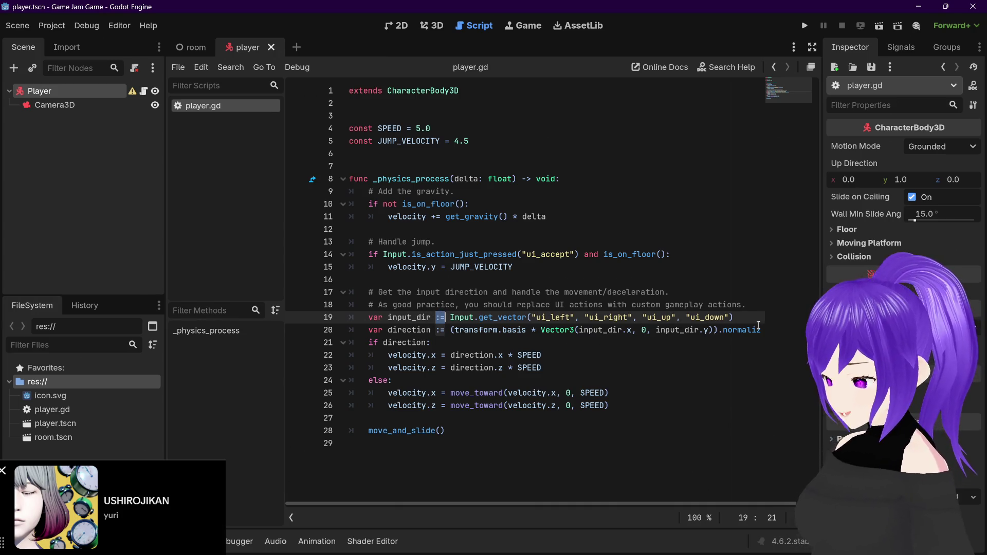
{"action": "left_click", "coordinate": [570, 279]}
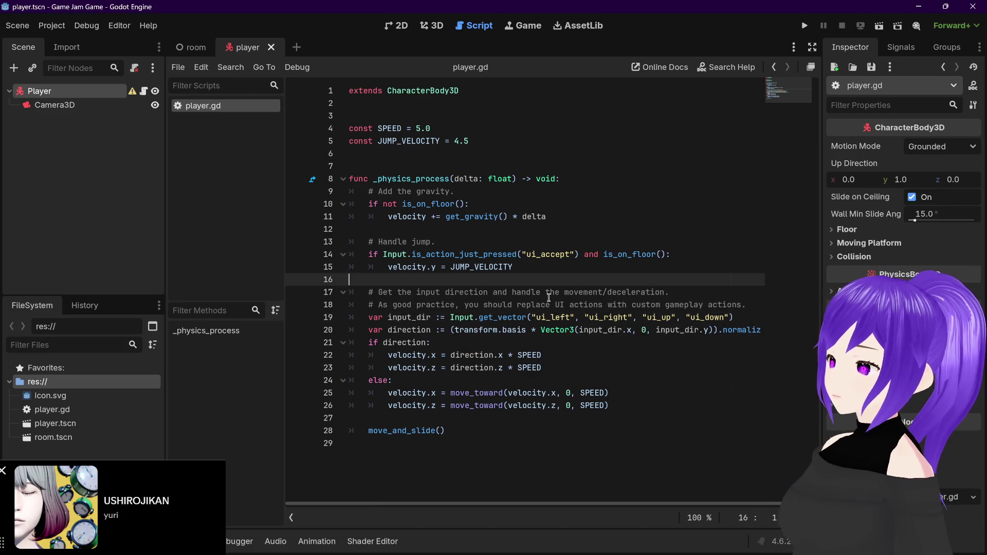
{"action": "left_click", "coordinate": [436, 317]}
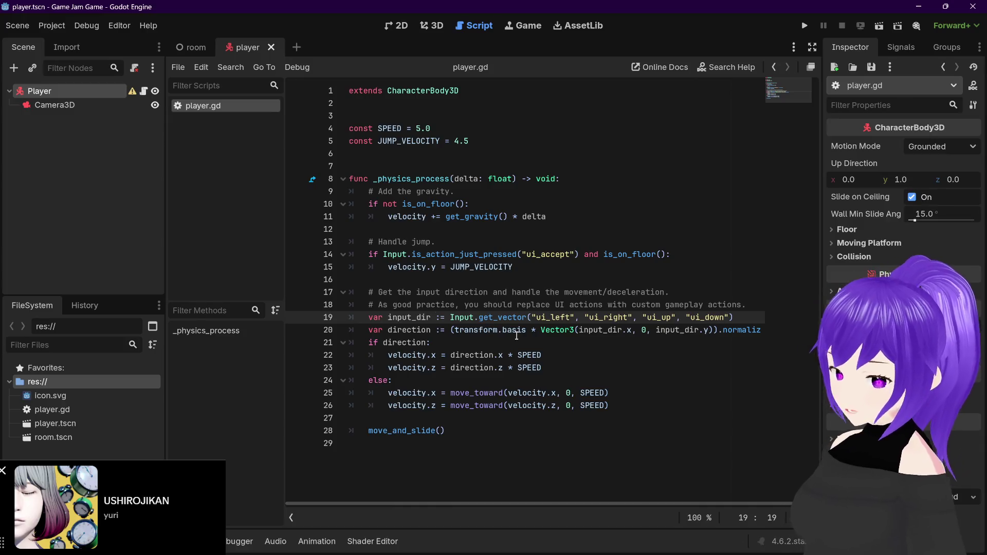
{"action": "mouse_move", "coordinate": [517, 336]}
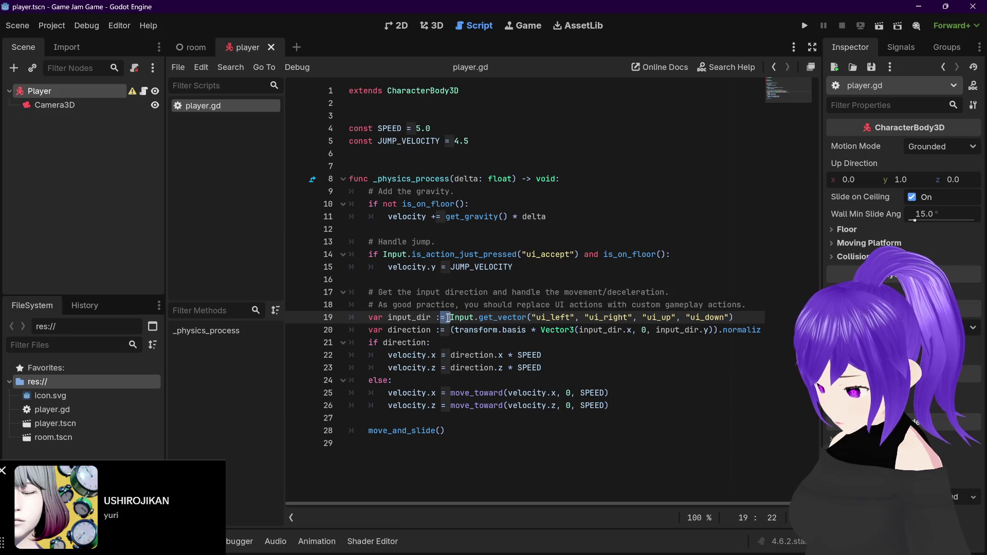
Review player.gd's movement code, checking the Input and normalized documentation
{"action": "left_click_drag", "start_coordinate": [435, 318], "coordinate": [445, 317]}
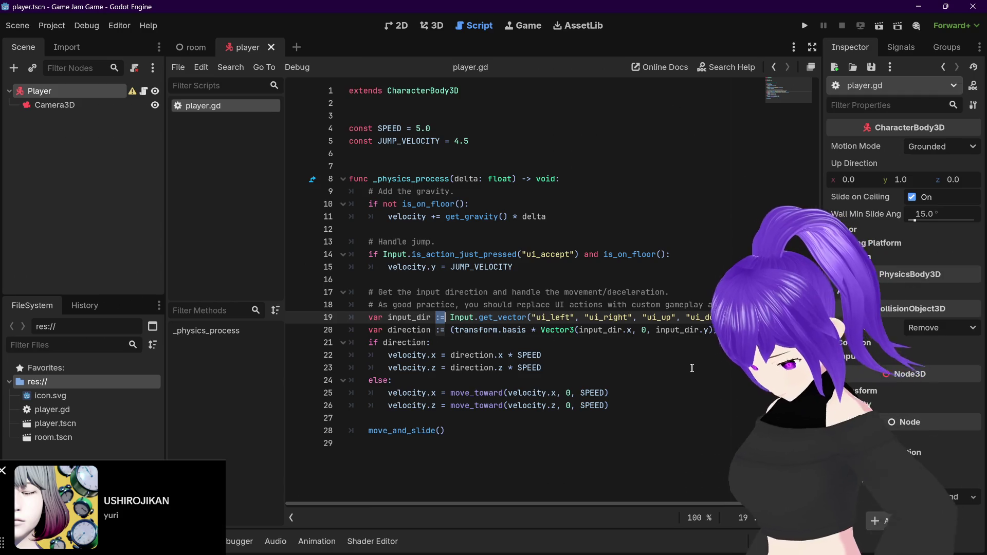
{"action": "left_click", "coordinate": [517, 306]}
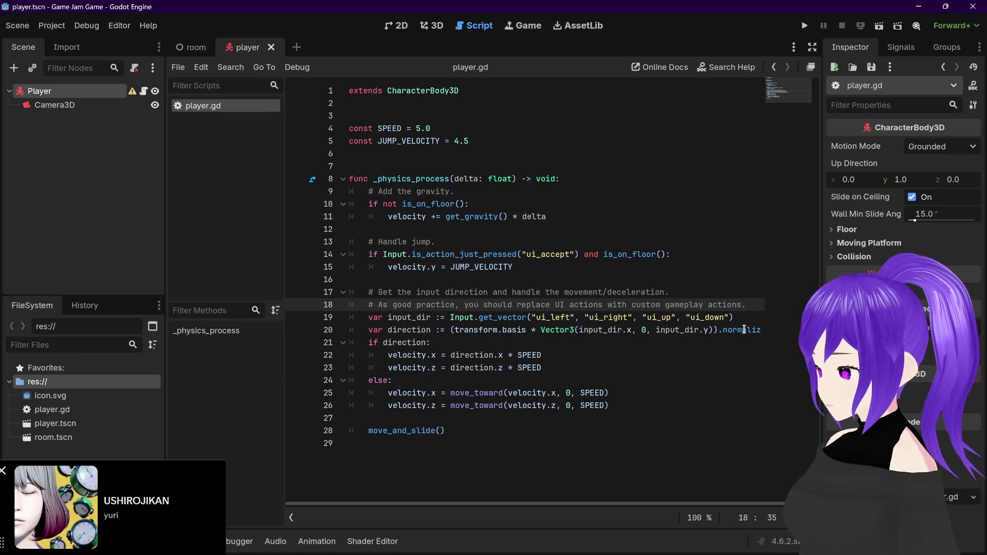
{"action": "mouse_move", "coordinate": [750, 332]}
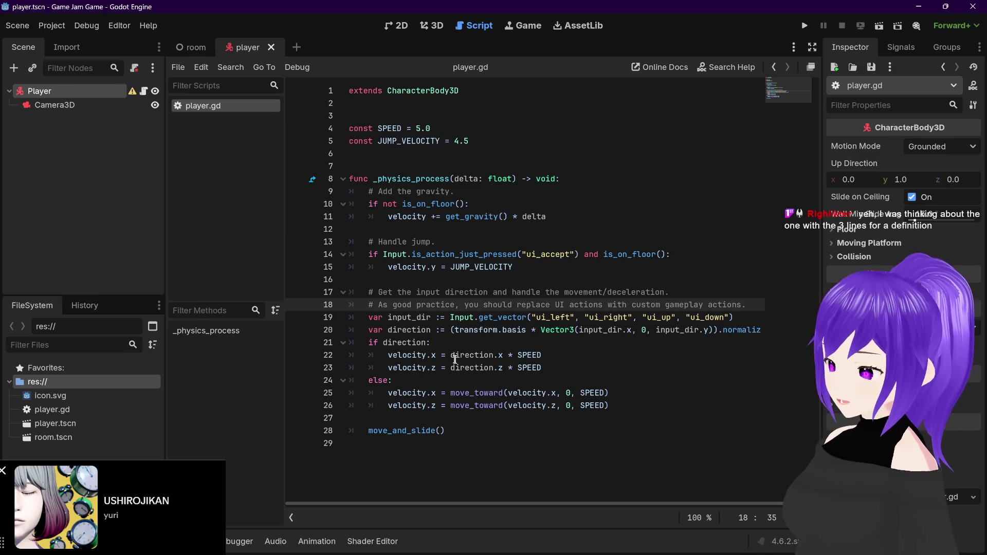
{"action": "double_click", "coordinate": [442, 318]}
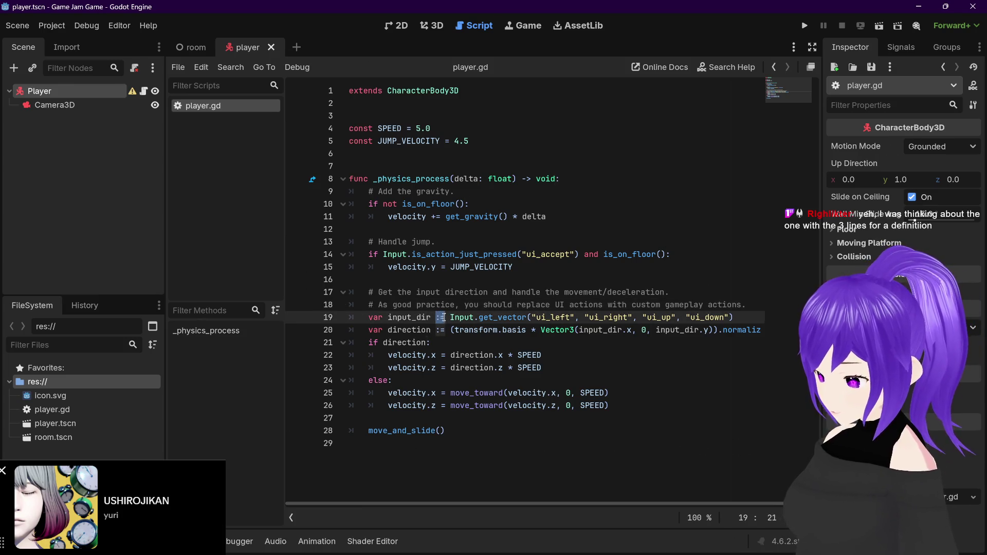
{"action": "mouse_move", "coordinate": [466, 318]}
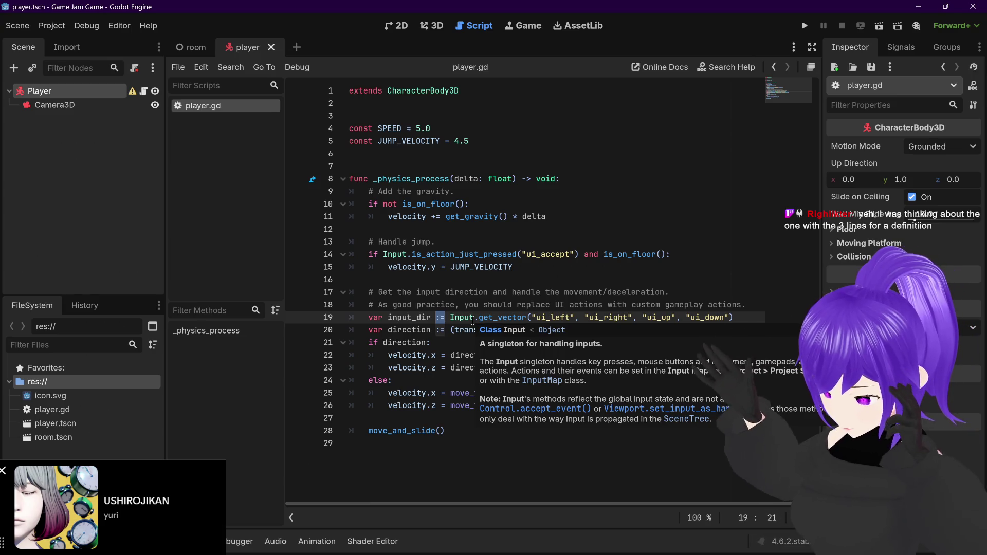
{"action": "left_click", "coordinate": [616, 359]}
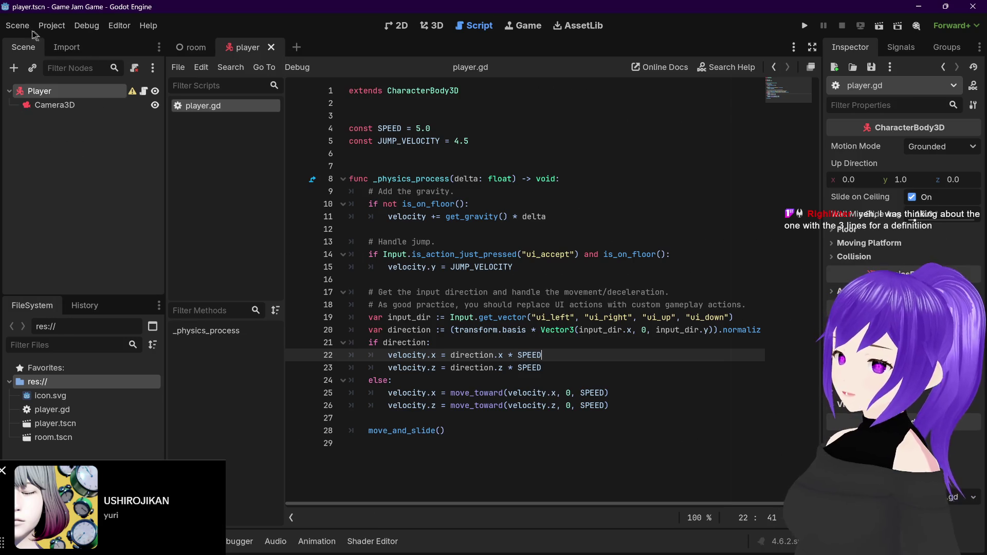
Open Project Settings on the Input Map tab
{"action": "left_click", "coordinate": [51, 26]}
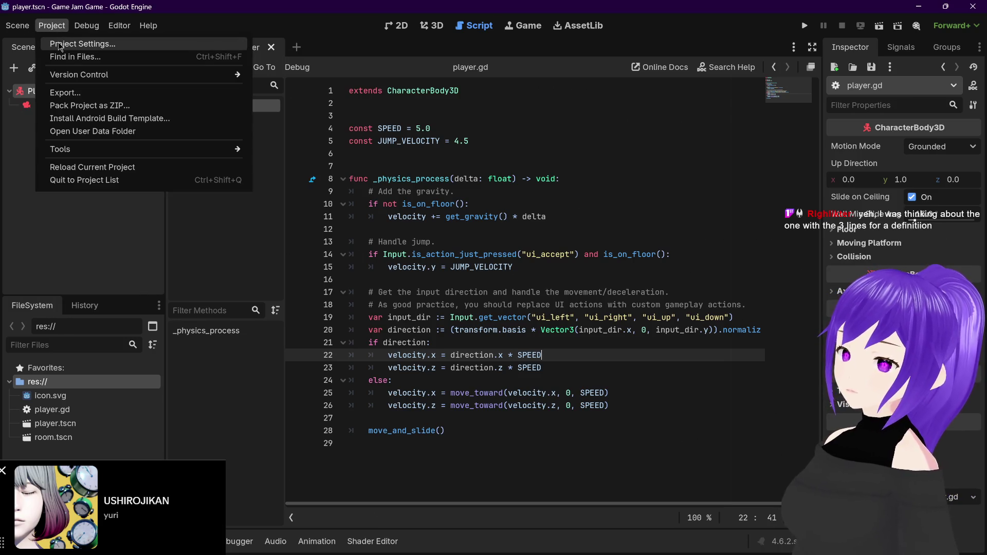
{"action": "left_click", "coordinate": [59, 45]}
{"action": "left_click", "coordinate": [229, 93]}
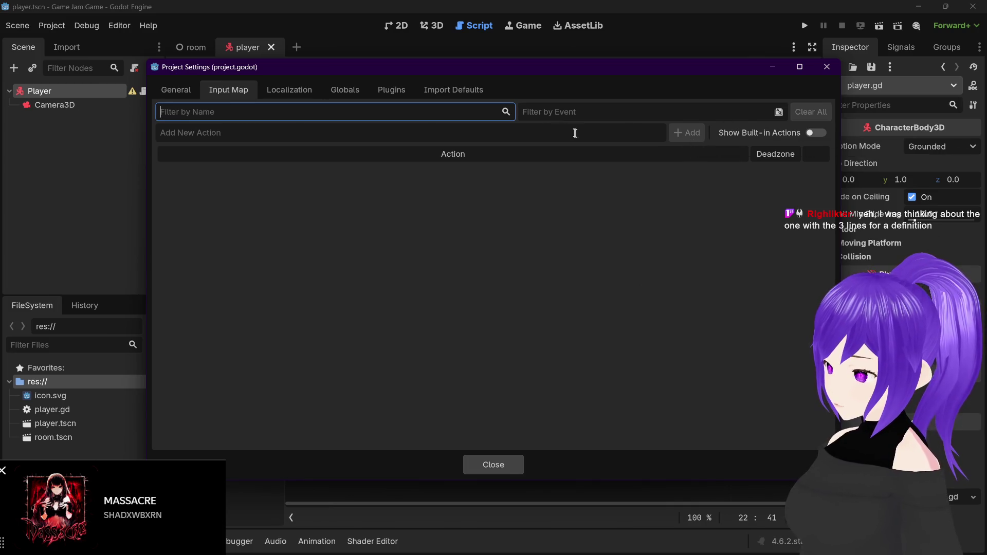
Add the input actions Left, Right, Forward and Backward
{"action": "left_click", "coordinate": [486, 134]}
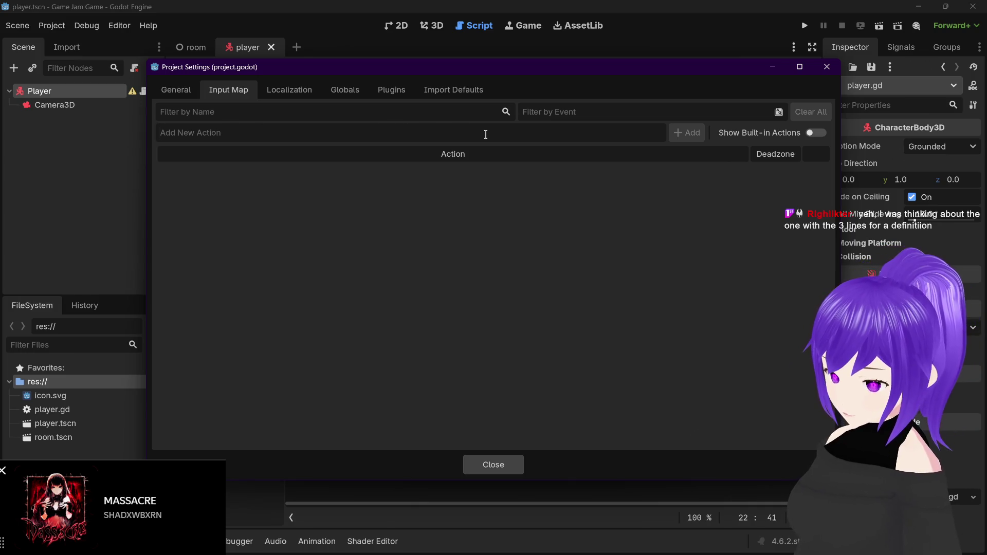
{"action": "type", "text": "Left"}
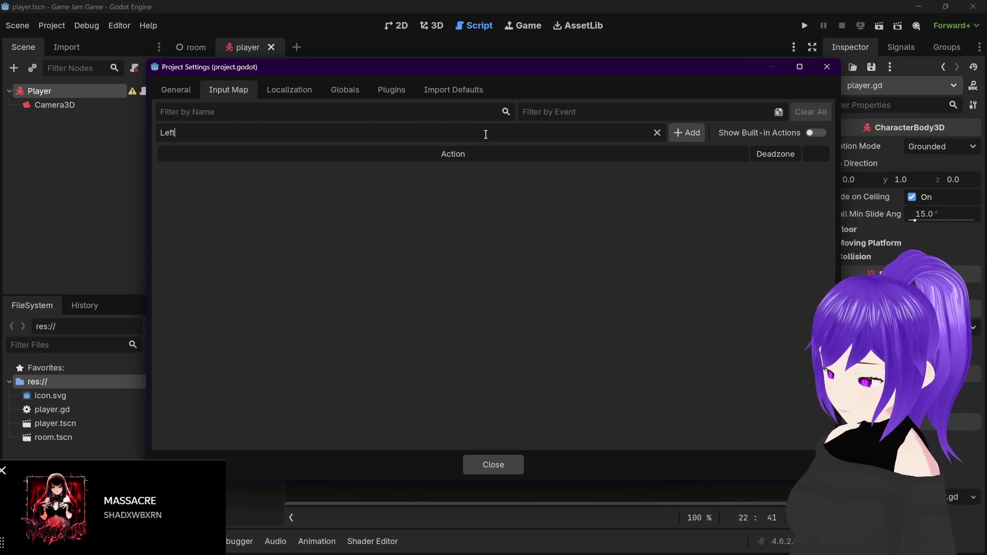
{"action": "left_click", "coordinate": [685, 135]}
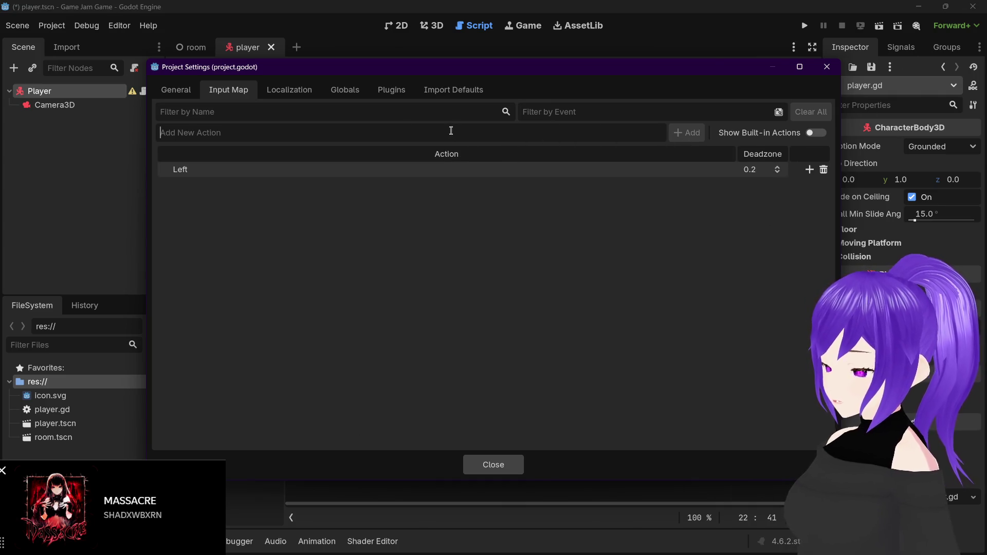
{"action": "type", "text": "Right"}
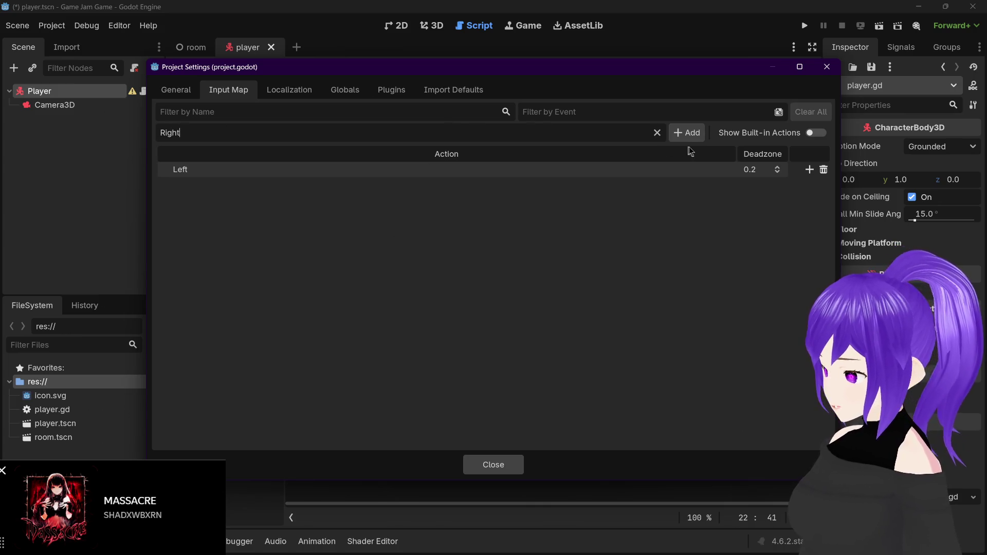
{"action": "left_click", "coordinate": [685, 135]}
{"action": "type", "text": "Forward"}
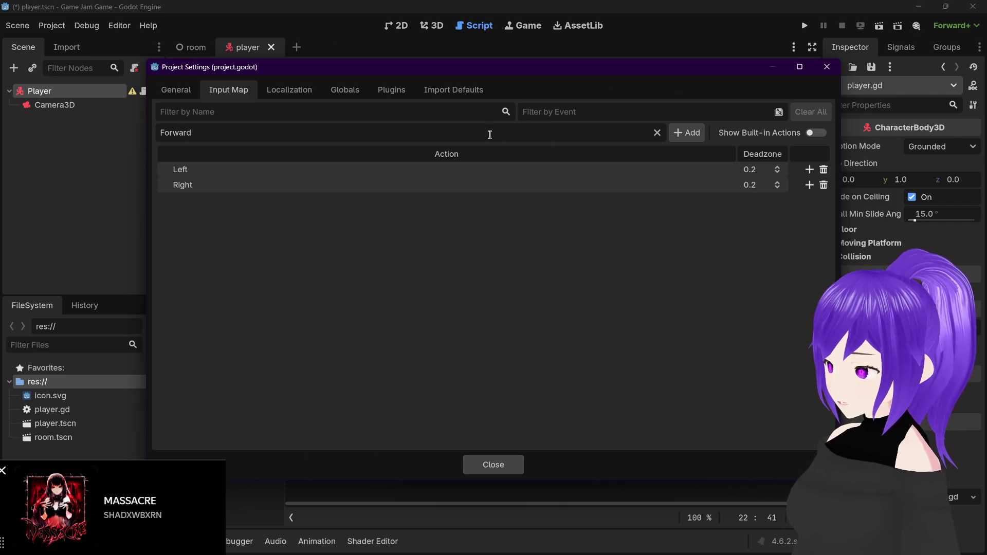
{"action": "left_click", "coordinate": [686, 134]}
{"action": "type", "text": "Back"}
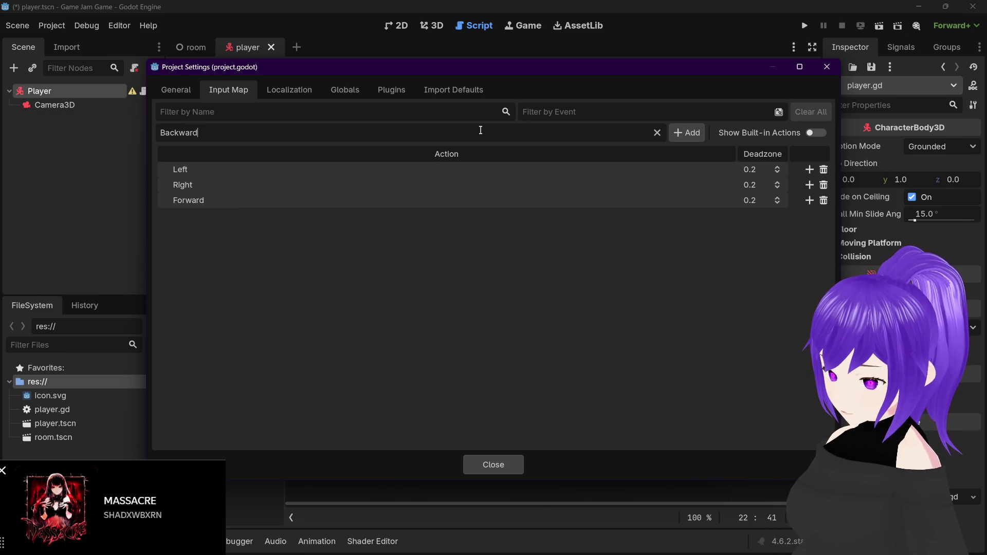
{"action": "key", "text": "Return"}
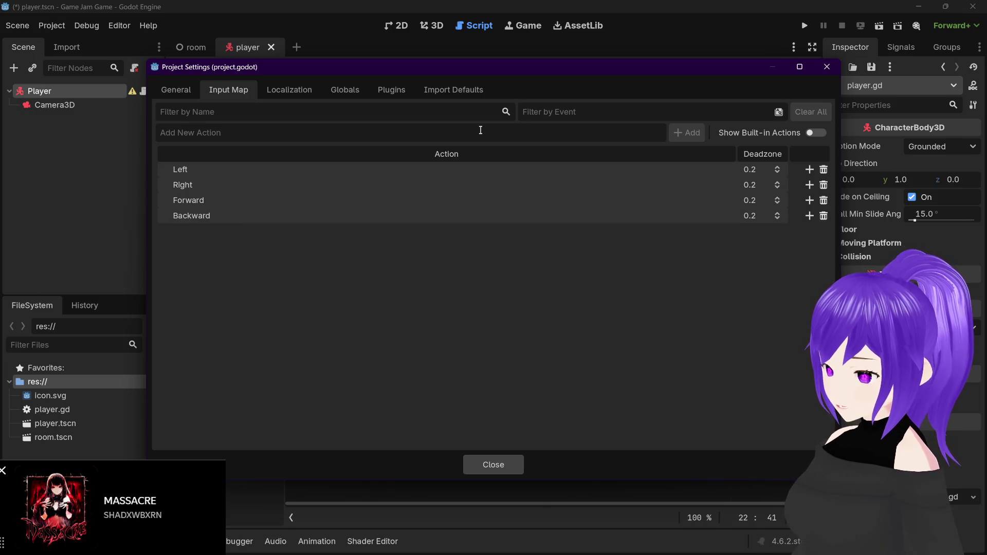
Bind the A key to Left and the D key to Right
{"action": "double_click", "coordinate": [492, 170]}
{"action": "left_click", "coordinate": [532, 240]}
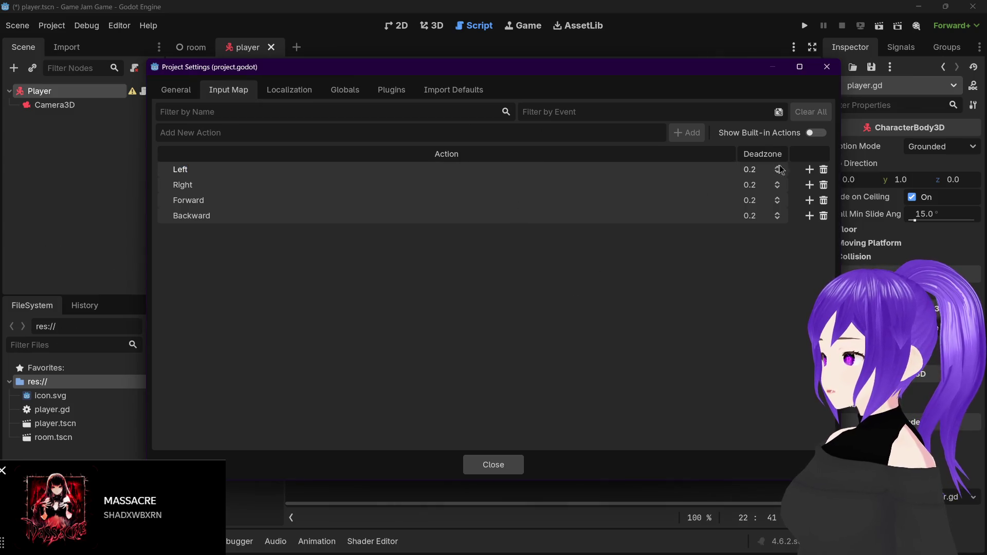
{"action": "left_click", "coordinate": [809, 170]}
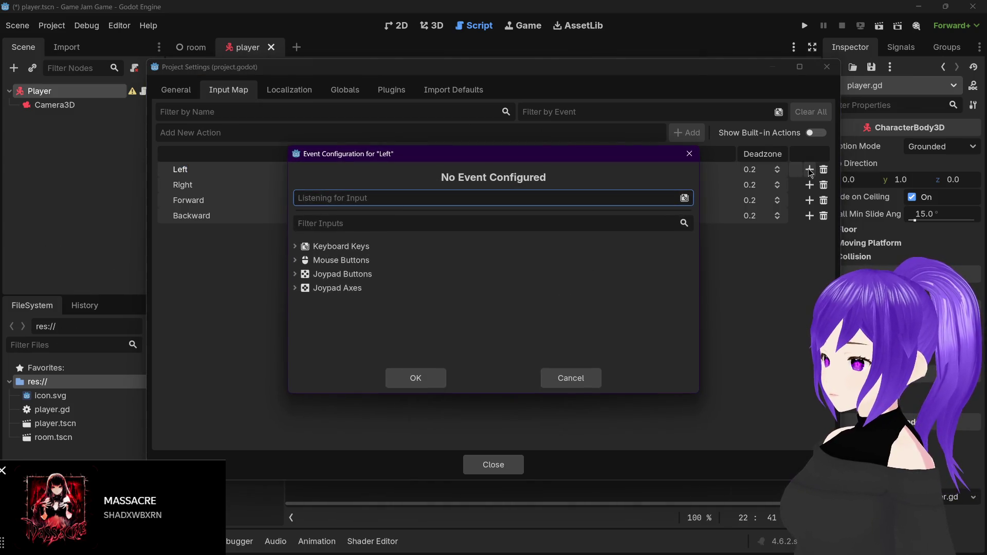
{"action": "key", "text": "a"}
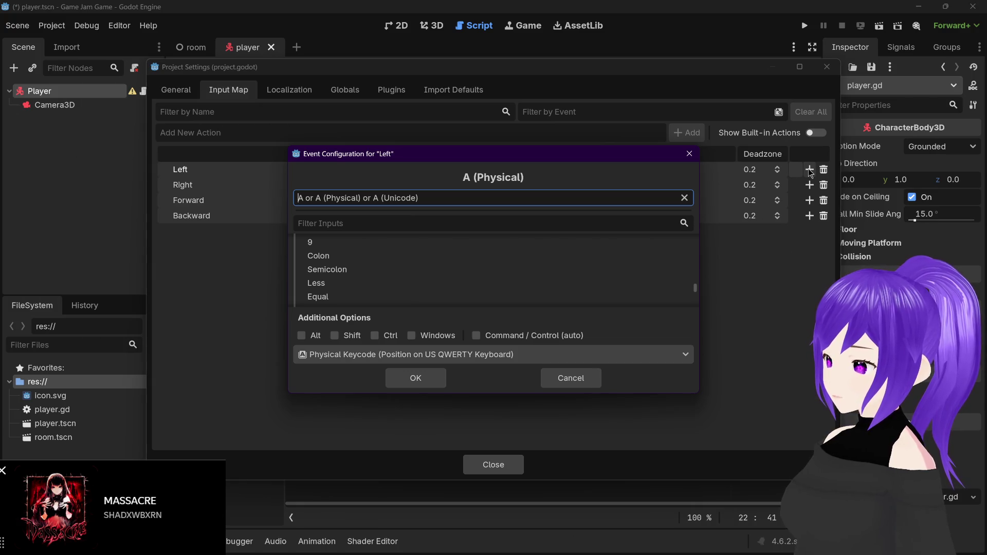
{"action": "key", "text": "Return"}
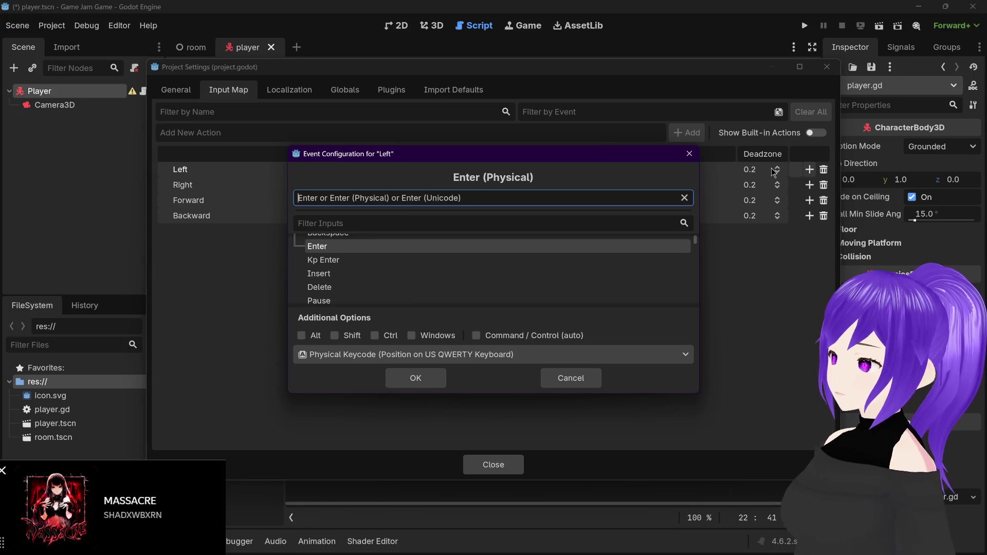
{"action": "key", "text": "a"}
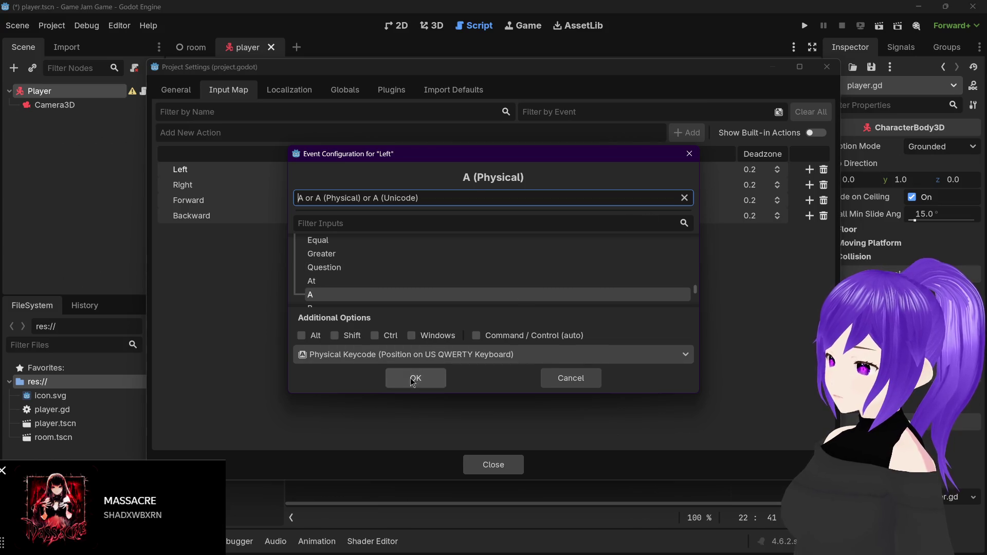
{"action": "left_click", "coordinate": [410, 378]}
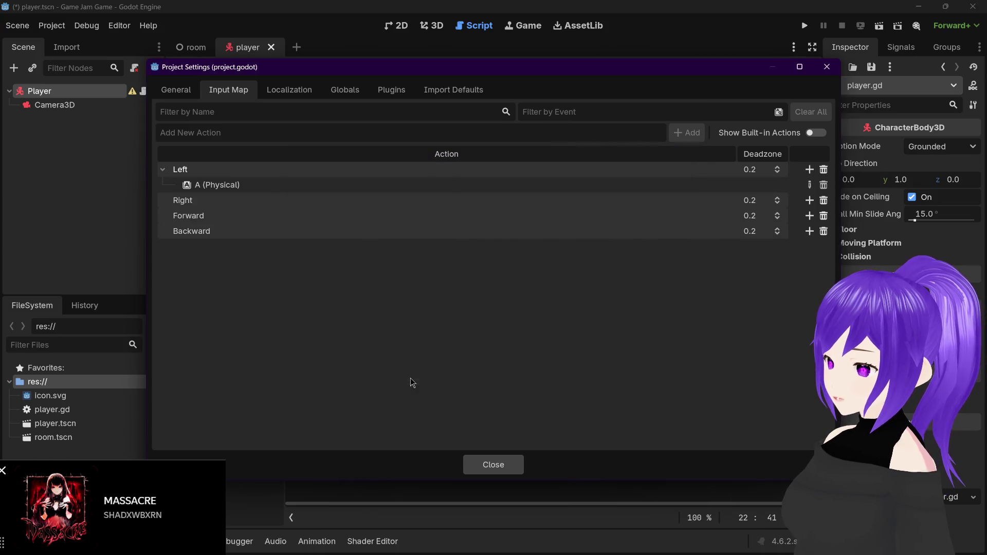
{"action": "left_click", "coordinate": [809, 201]}
{"action": "key", "text": "d"}
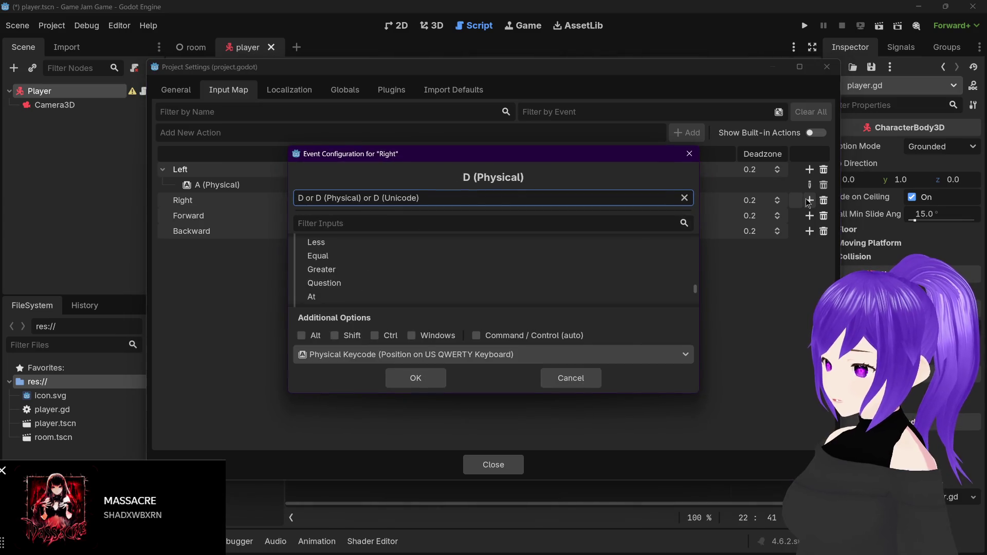
{"action": "key", "text": "Return"}
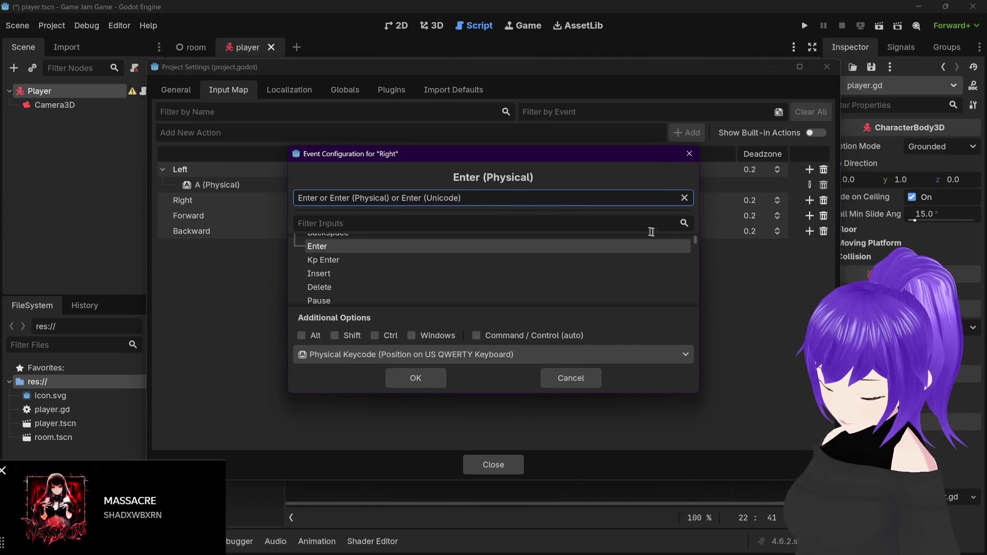
{"action": "key", "text": "d"}
{"action": "left_click", "coordinate": [416, 378]}
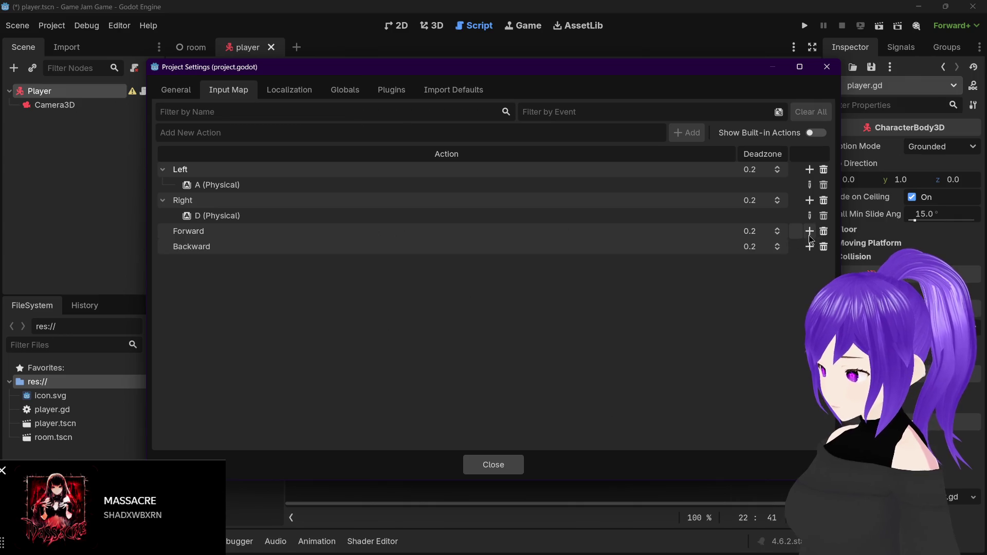
Bind the W key to Forward and the S key to Backward
{"action": "left_click", "coordinate": [809, 231]}
{"action": "key", "text": "w"}
{"action": "left_click", "coordinate": [428, 379]}
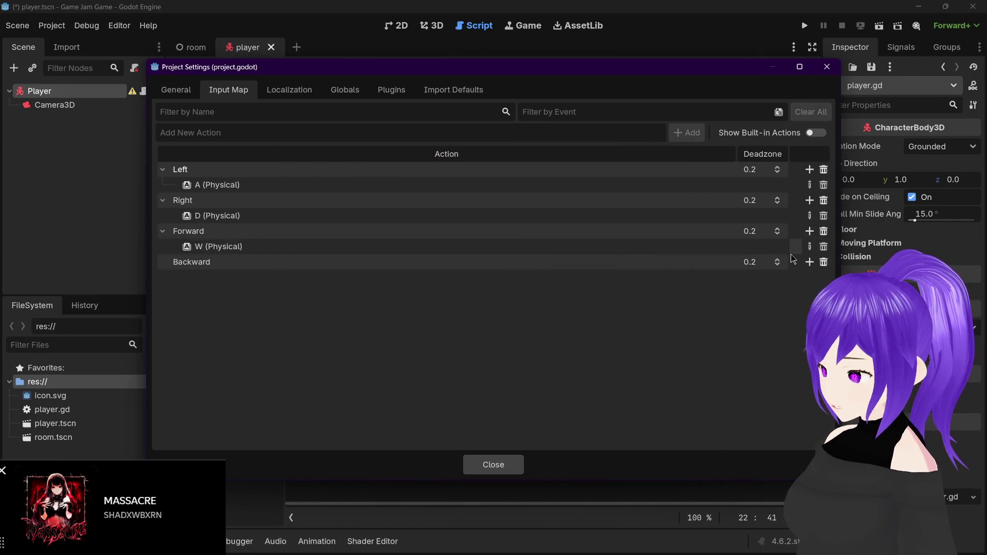
{"action": "left_click", "coordinate": [810, 262]}
{"action": "key", "text": "s"}
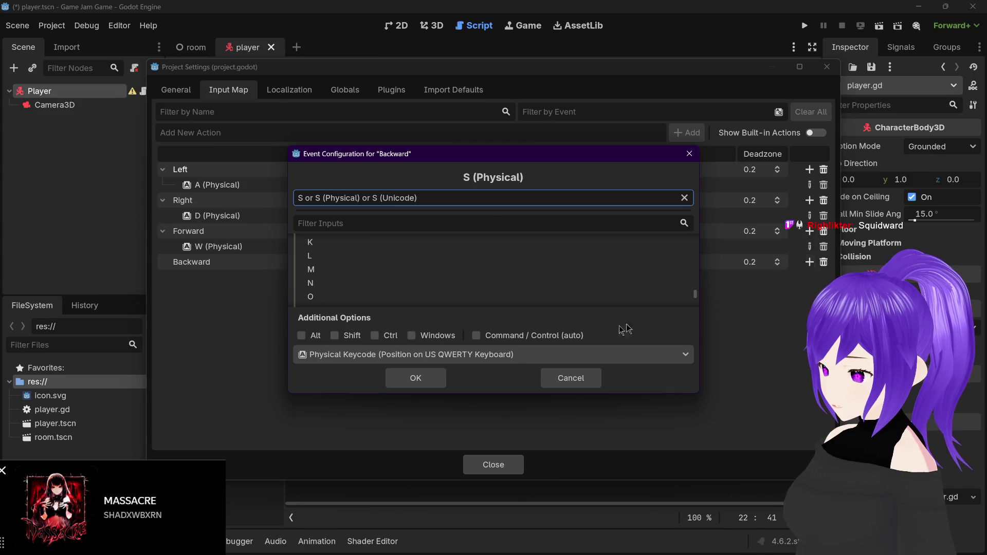
{"action": "left_click", "coordinate": [421, 384]}
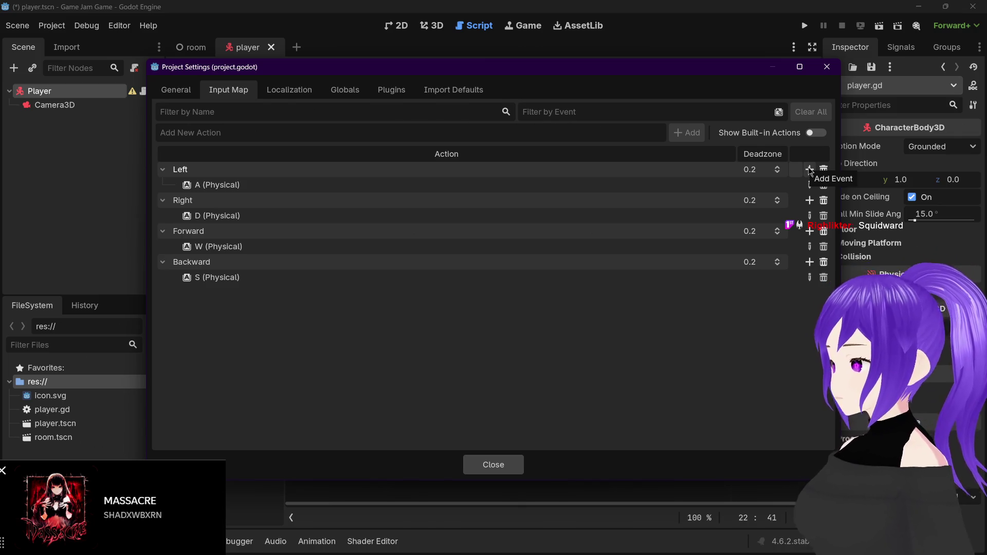
Bind Joypad Axis 0 - (left stick left) to Left, replacing a wrong joystick event
{"action": "left_click", "coordinate": [809, 170]}
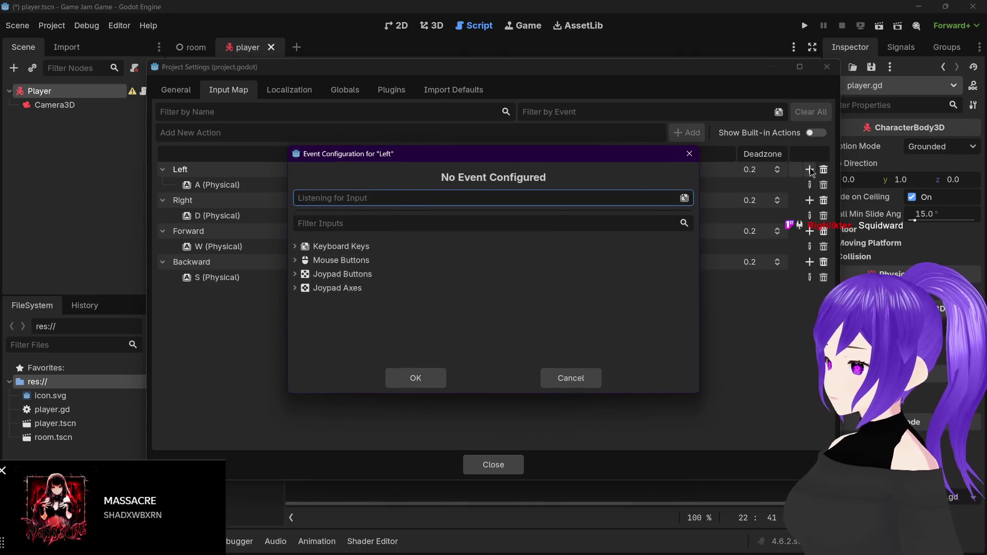
{"action": "left_click", "coordinate": [416, 378]}
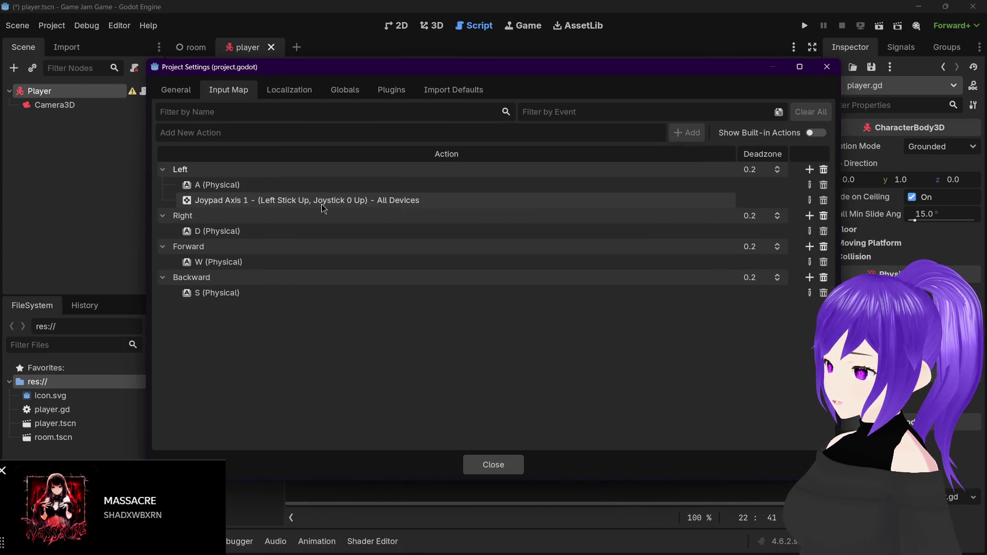
{"action": "left_click", "coordinate": [823, 201]}
{"action": "left_click", "coordinate": [809, 169]}
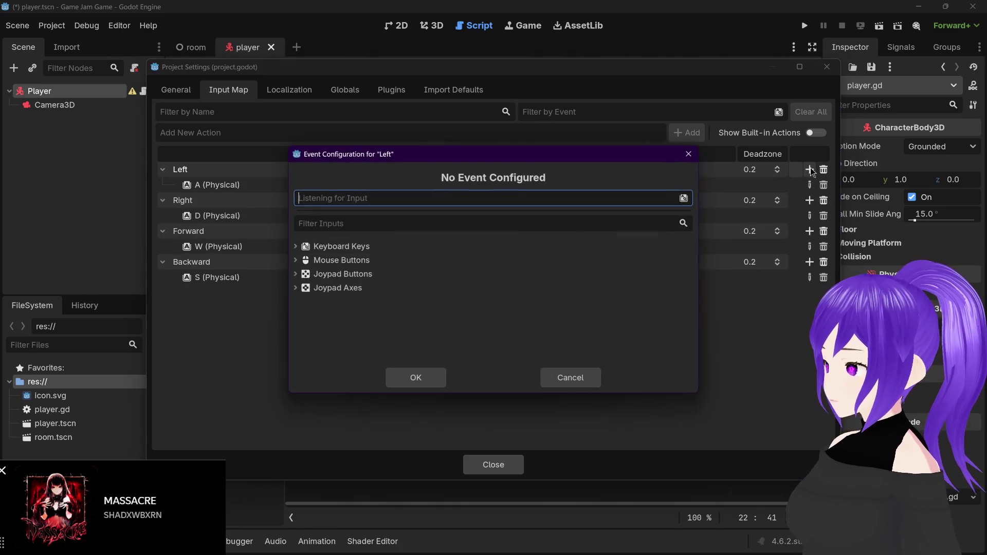
{"action": "left_click", "coordinate": [295, 289]}
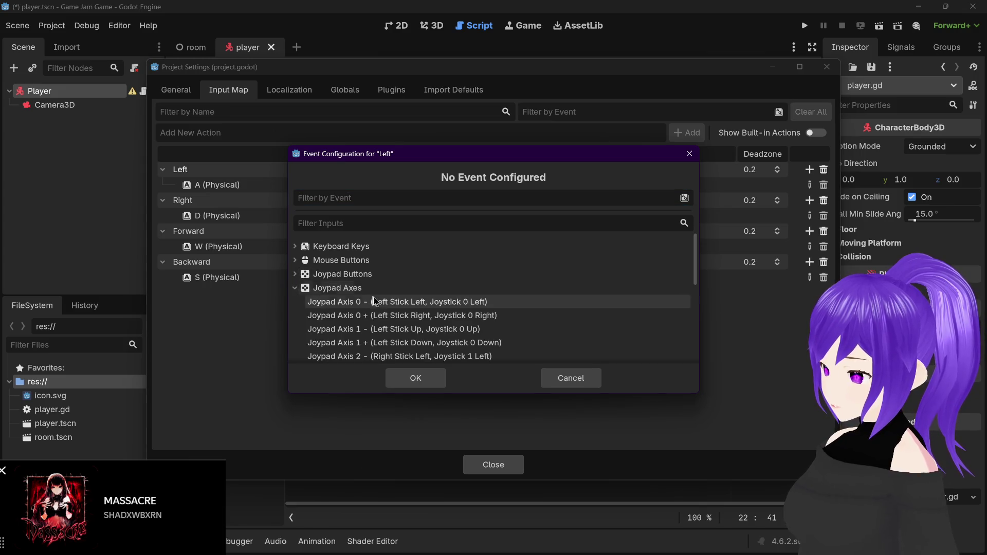
{"action": "left_click", "coordinate": [411, 304]}
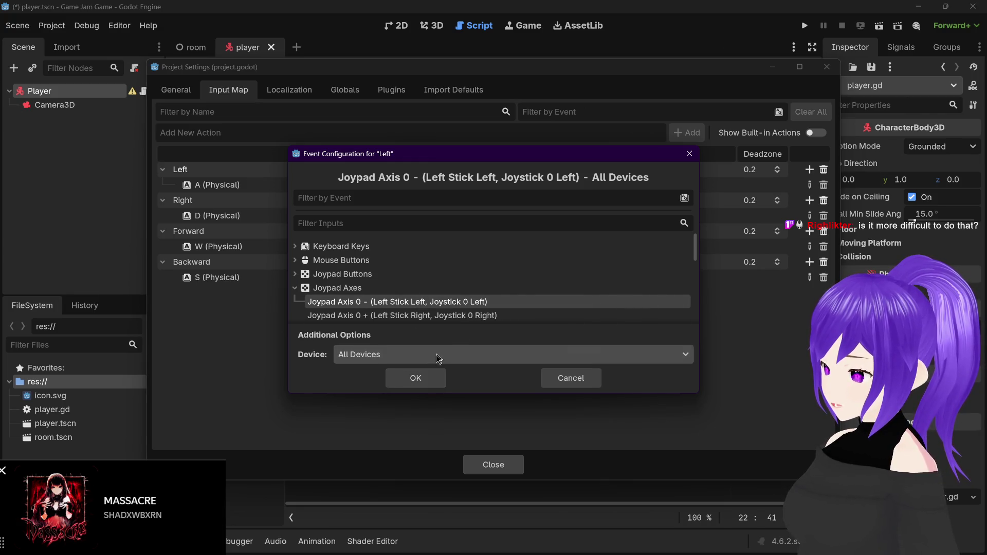
{"action": "left_click", "coordinate": [424, 382]}
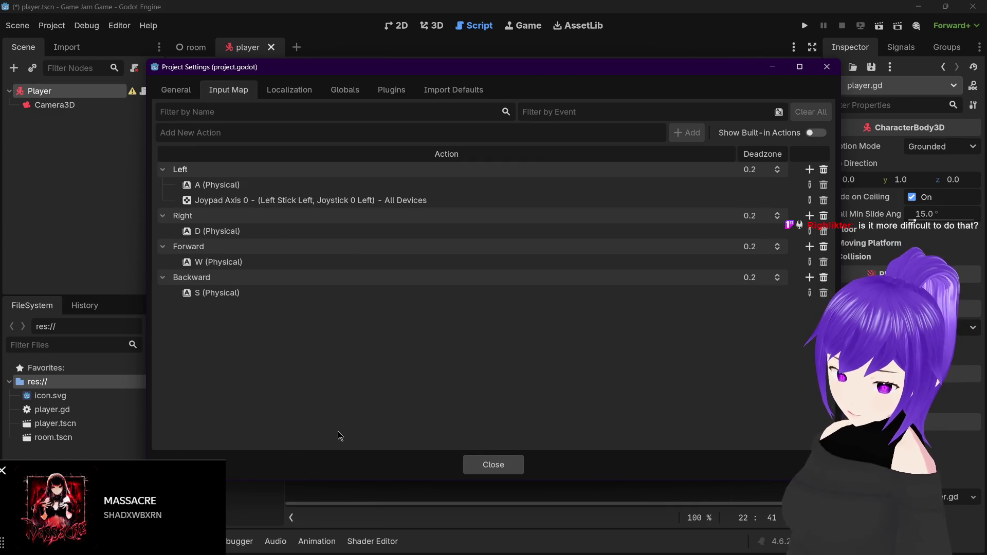
Bind Joypad Axis 0 + to Right and Axis 1 - (stick up) to Forward
{"action": "left_click", "coordinate": [809, 216]}
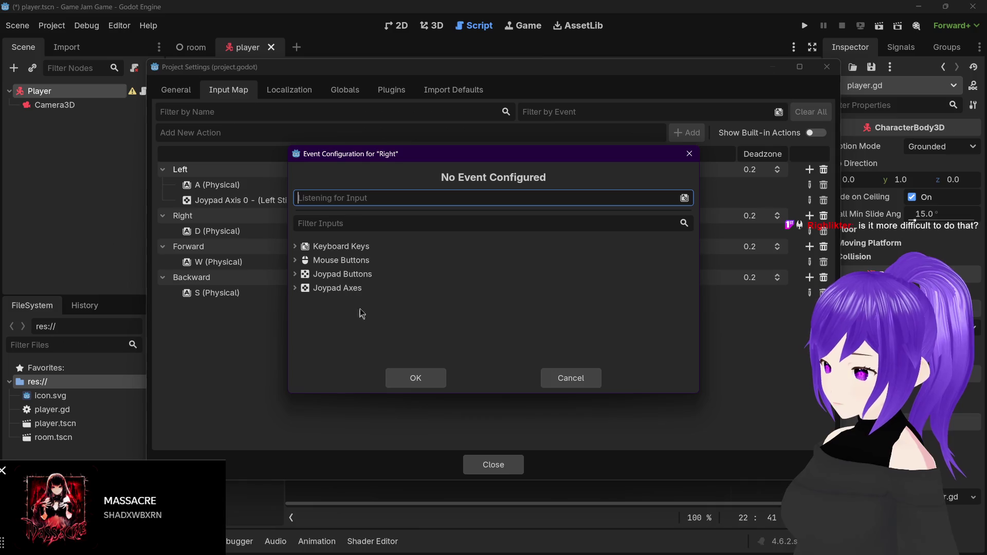
{"action": "left_click", "coordinate": [301, 288]}
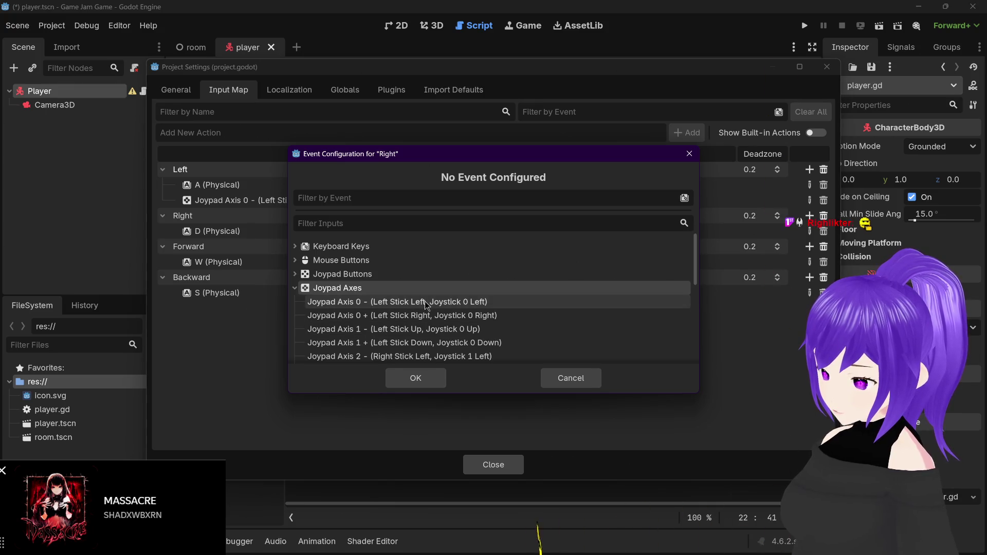
{"action": "left_click", "coordinate": [494, 315]}
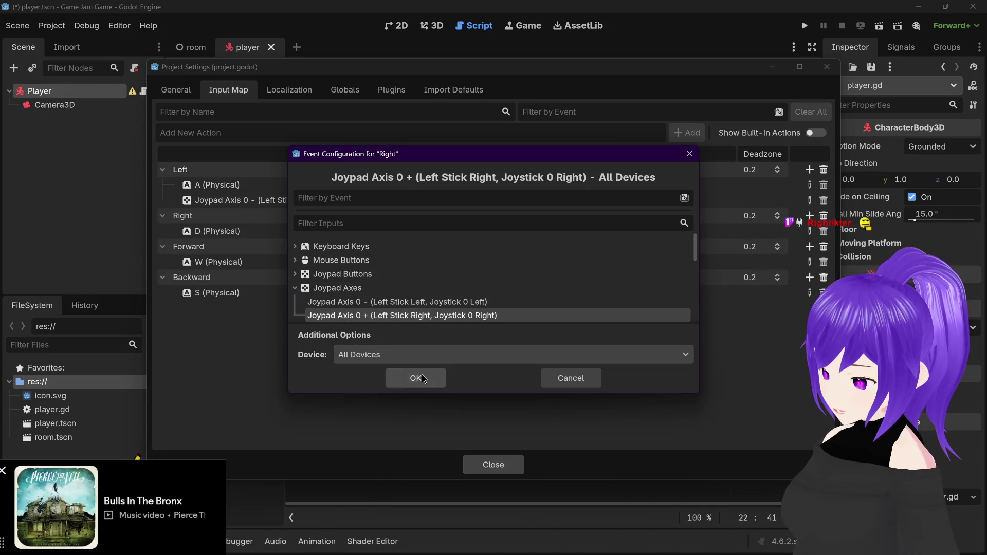
{"action": "left_click", "coordinate": [423, 379]}
{"action": "left_click", "coordinate": [810, 263]}
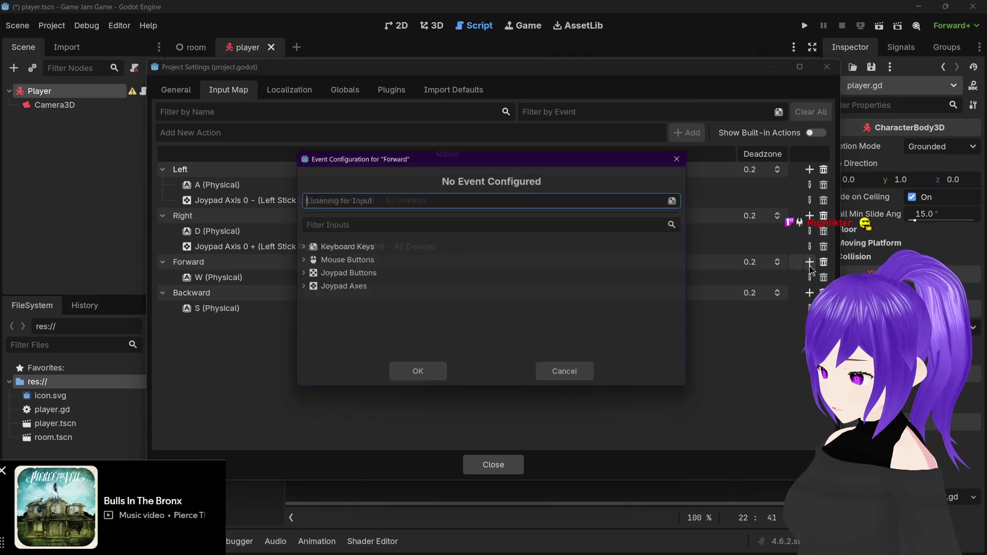
{"action": "double_click", "coordinate": [338, 287]}
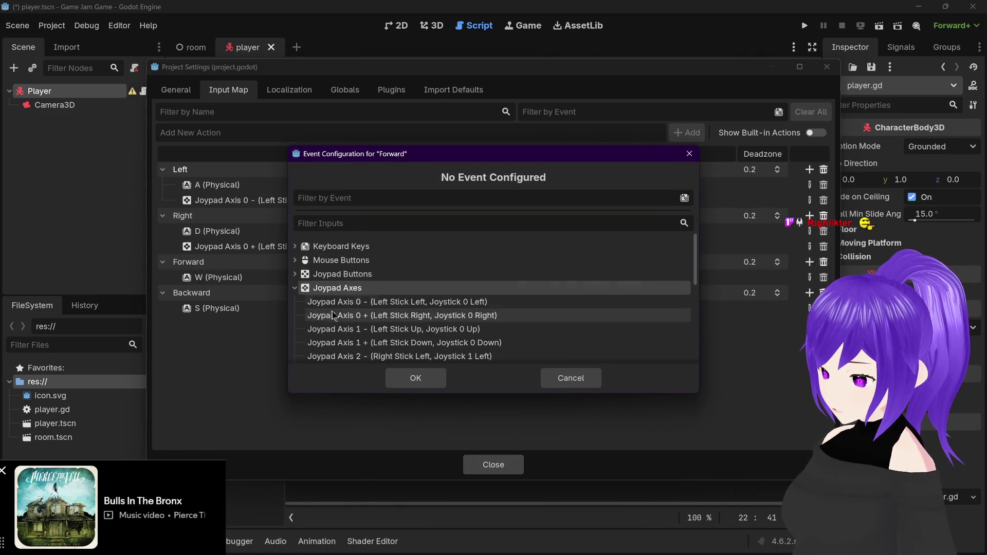
{"action": "left_click", "coordinate": [359, 329]}
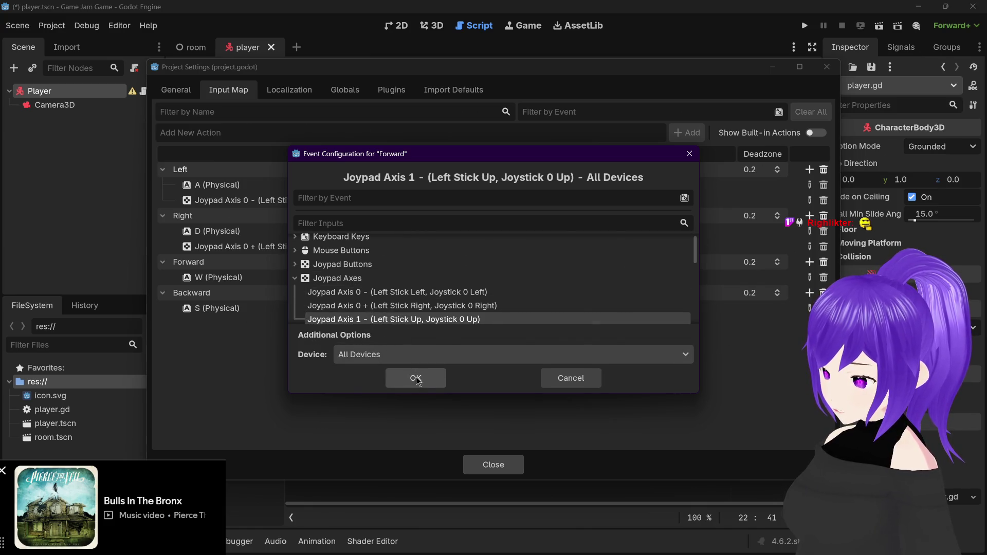
{"action": "left_click", "coordinate": [415, 380]}
Bind Joypad Axis 1 + (left stick down) to Backward
{"action": "left_click", "coordinate": [809, 307]}
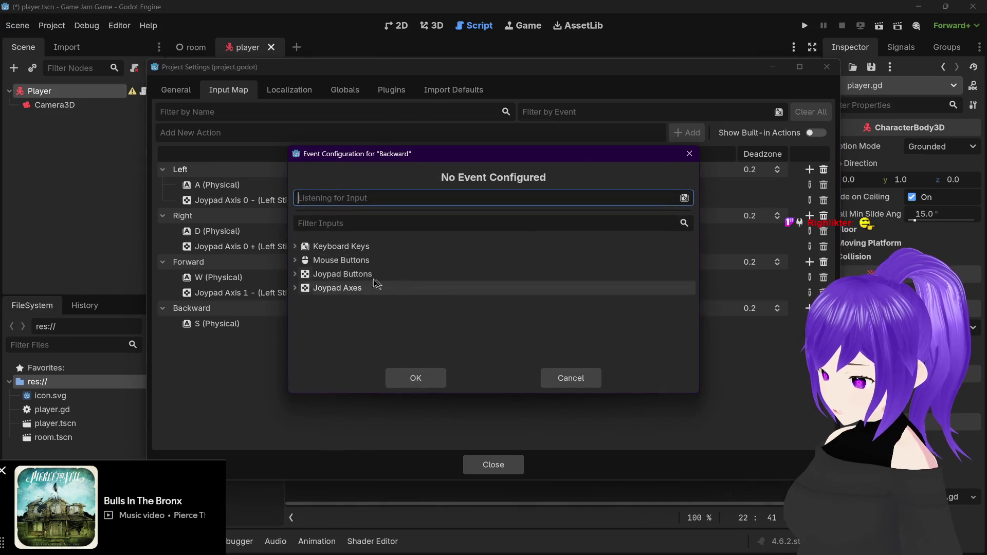
{"action": "left_click", "coordinate": [379, 287]}
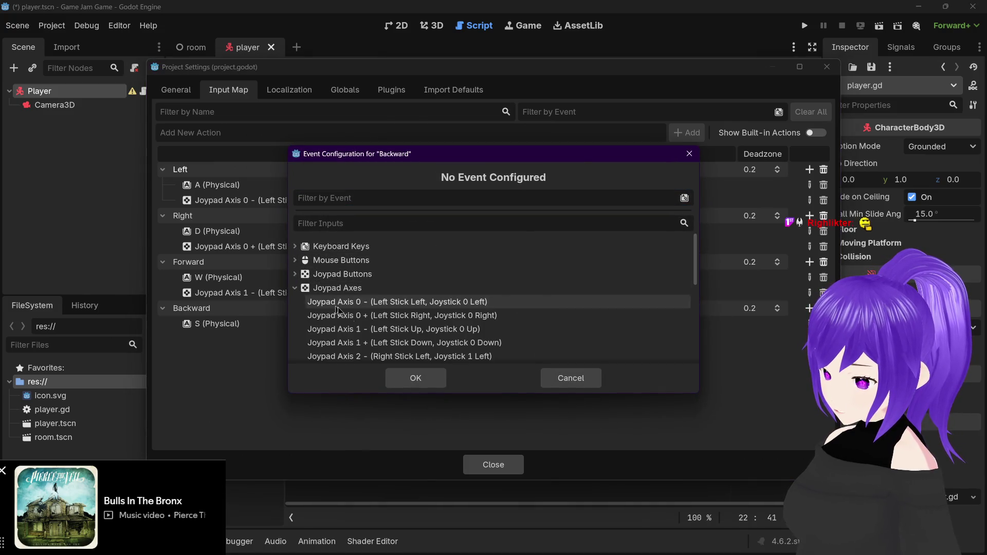
{"action": "left_click", "coordinate": [379, 343]}
{"action": "left_click", "coordinate": [412, 375]}
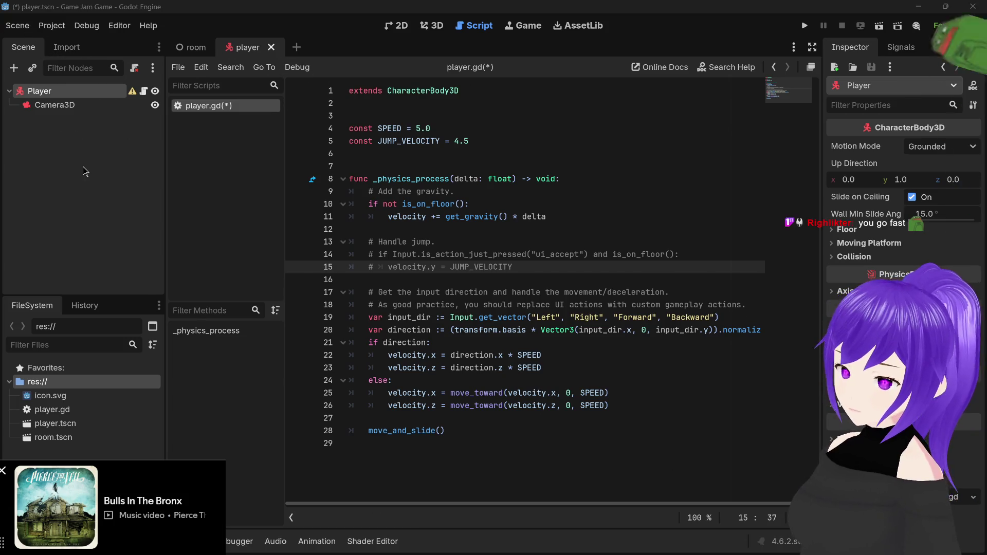
Save the player scene and script, then review the joystick bindings in Project Settings
{"action": "key", "text": "ctrl+s"}
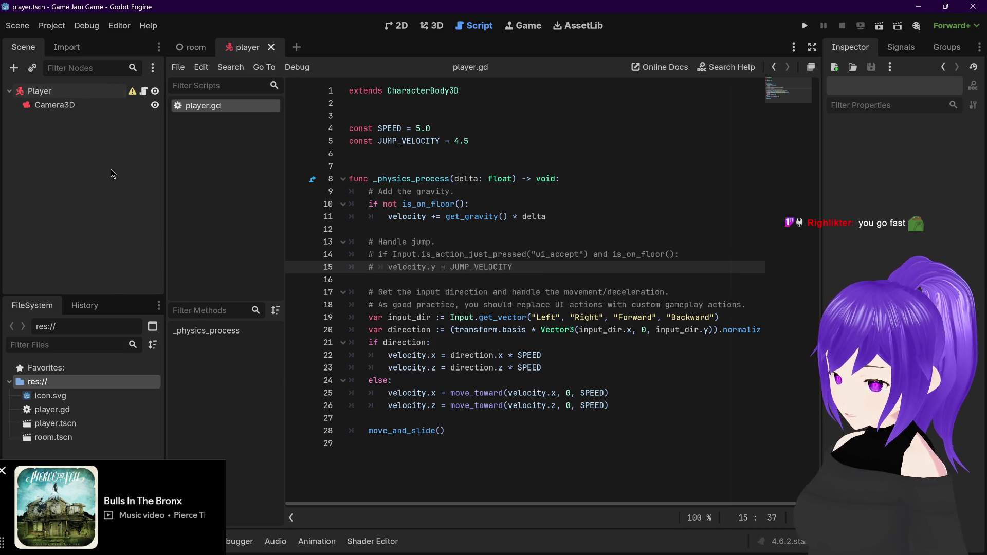
{"action": "left_click", "coordinate": [51, 24]}
{"action": "left_click", "coordinate": [83, 44]}
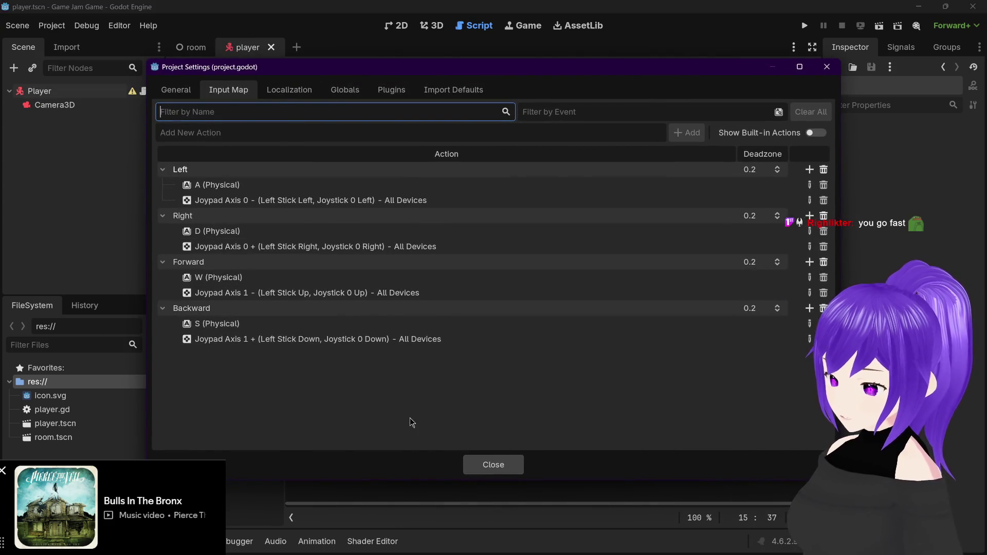
{"action": "left_click", "coordinate": [495, 461]}
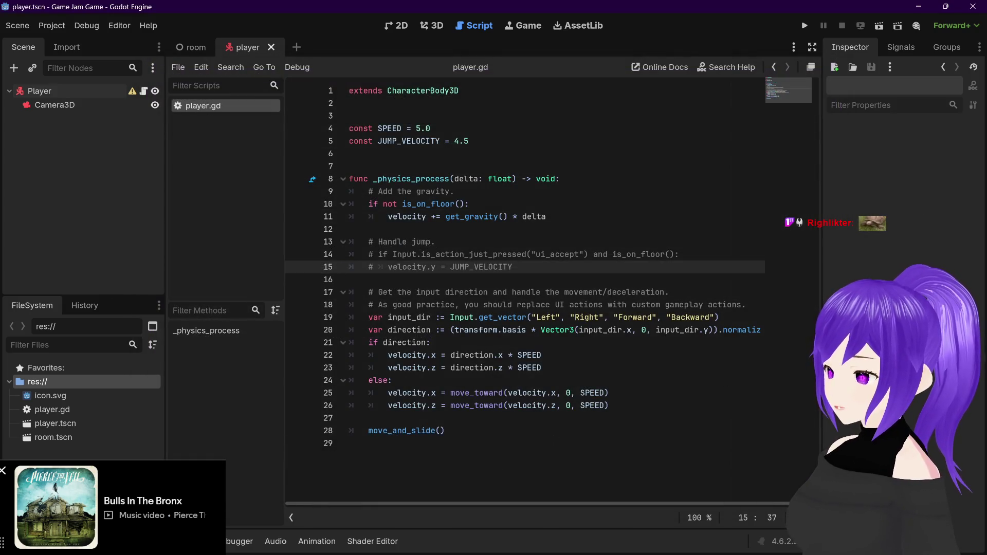
Open room.tscn in the 3D workspace, instance player.tscn under Room, then undo it
{"action": "left_click", "coordinate": [425, 30]}
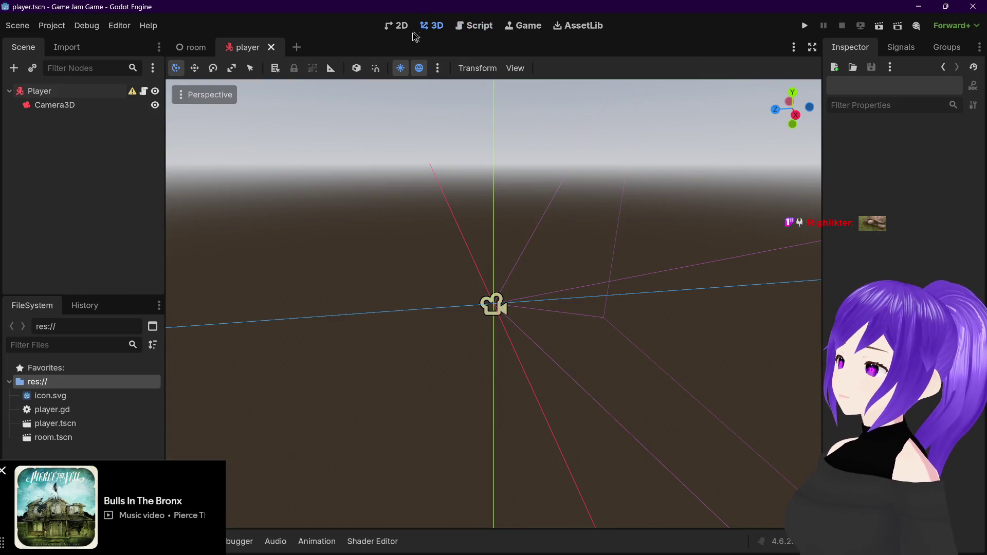
{"action": "left_click", "coordinate": [197, 48]}
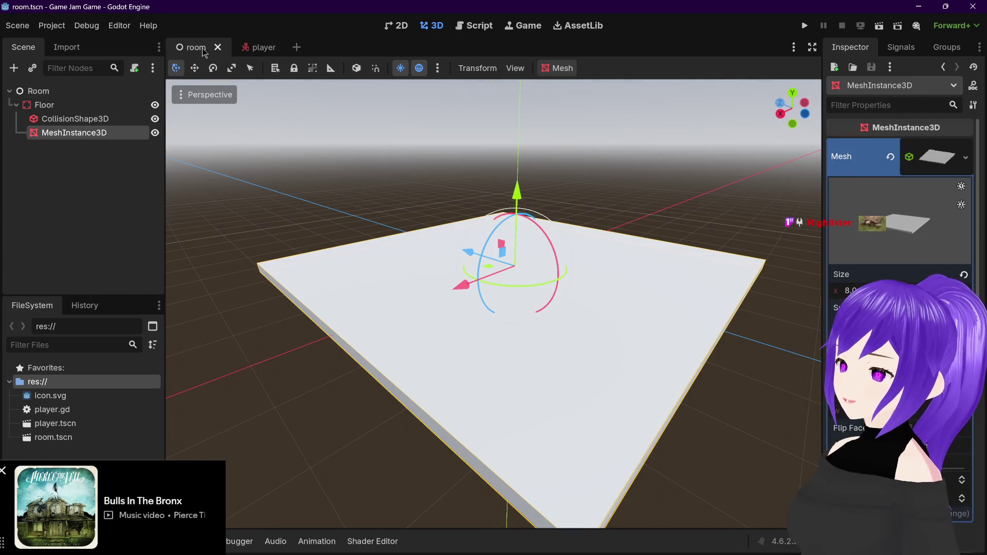
{"action": "left_click", "coordinate": [81, 93]}
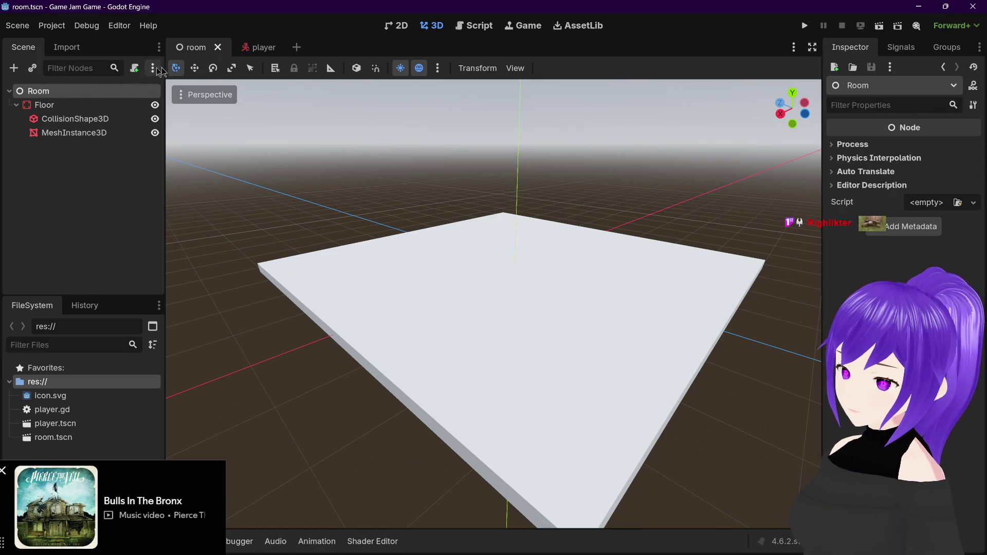
{"action": "right_click", "coordinate": [96, 91]}
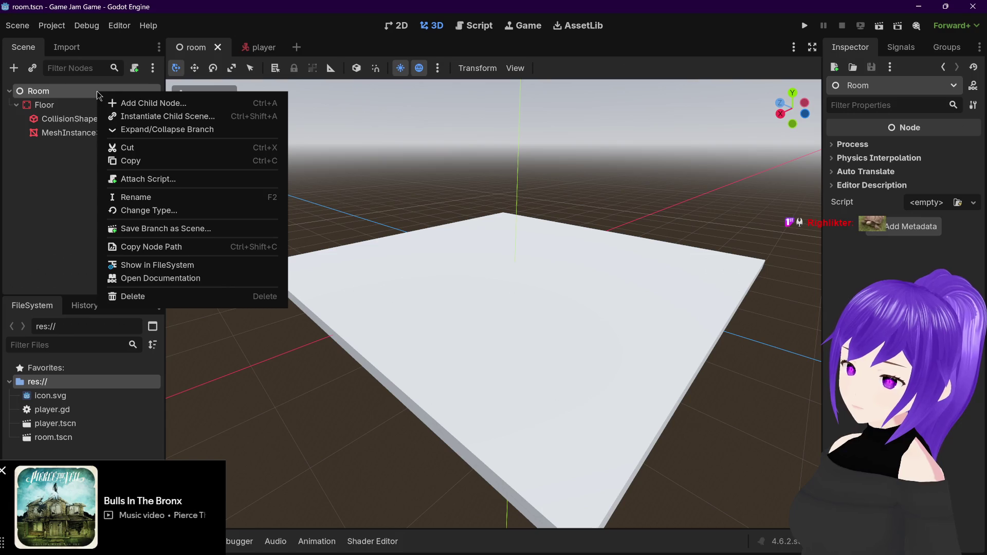
{"action": "left_click", "coordinate": [198, 117]}
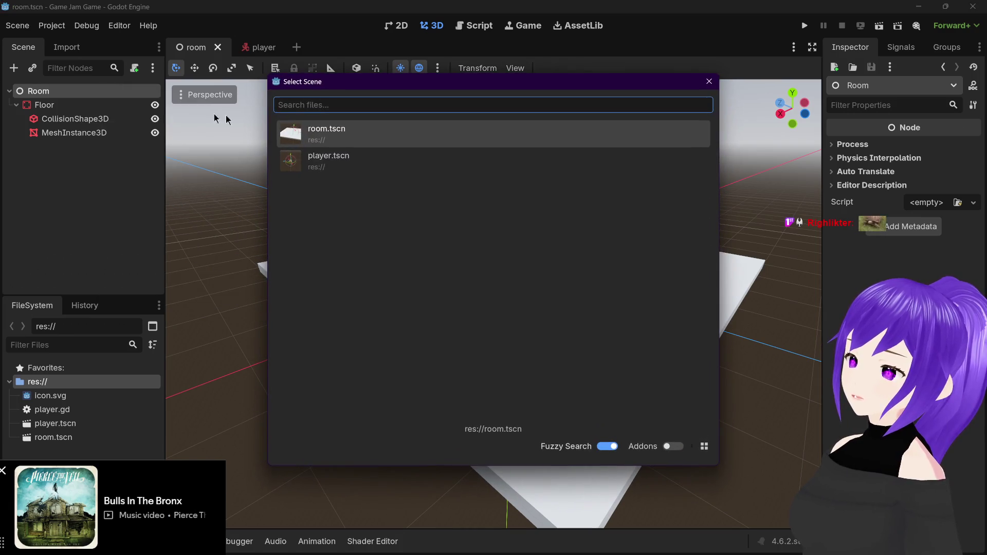
{"action": "key", "text": "Down"}
{"action": "key", "text": "Return"}
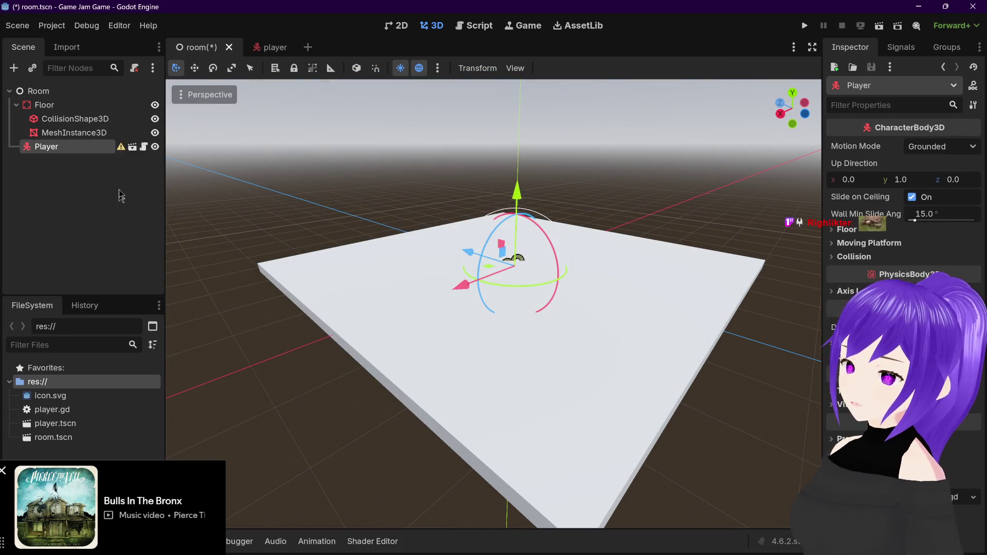
{"action": "mouse_move", "coordinate": [120, 150]}
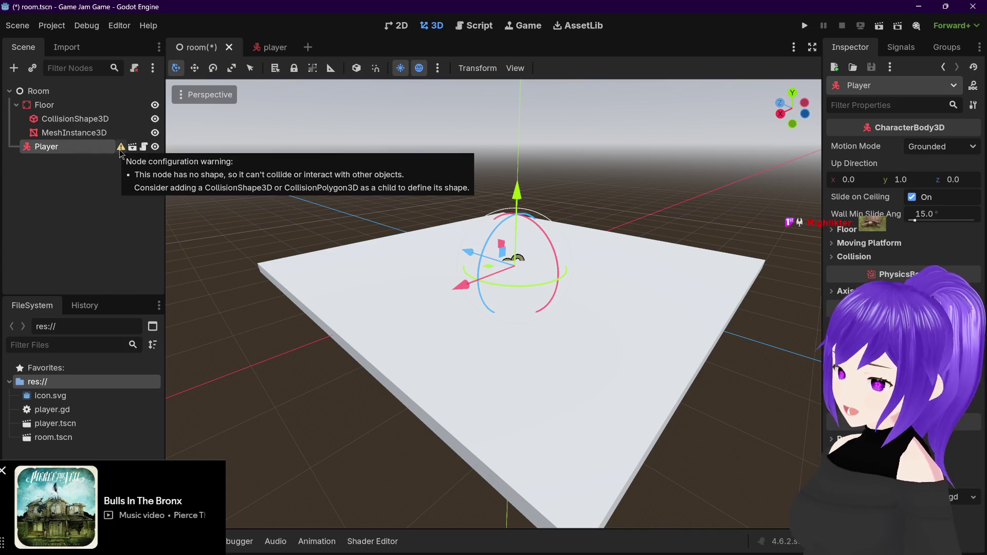
{"action": "key", "text": "ctrl+z"}
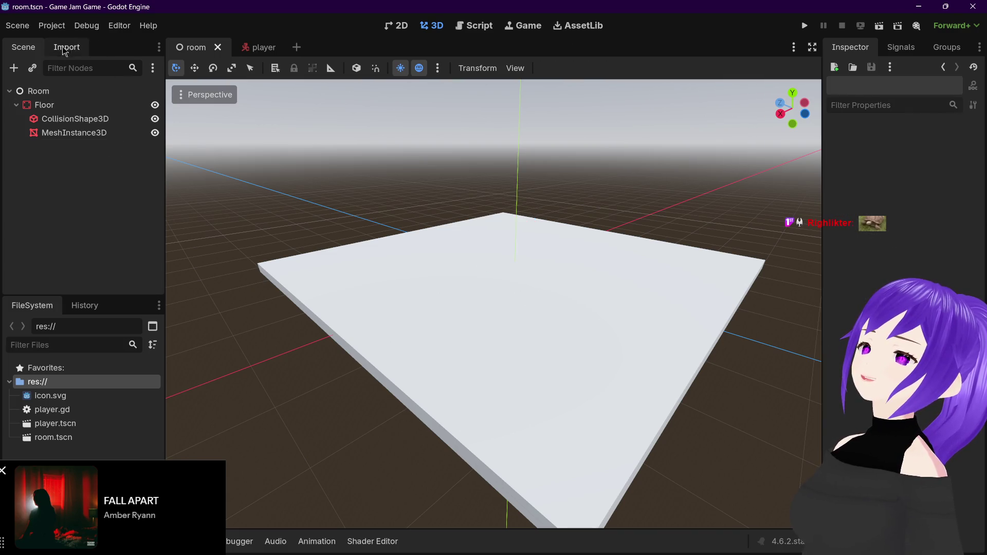
In player.tscn, add a CollisionShape3D child to the Player node
{"action": "left_click", "coordinate": [256, 50]}
{"action": "left_click", "coordinate": [67, 93]}
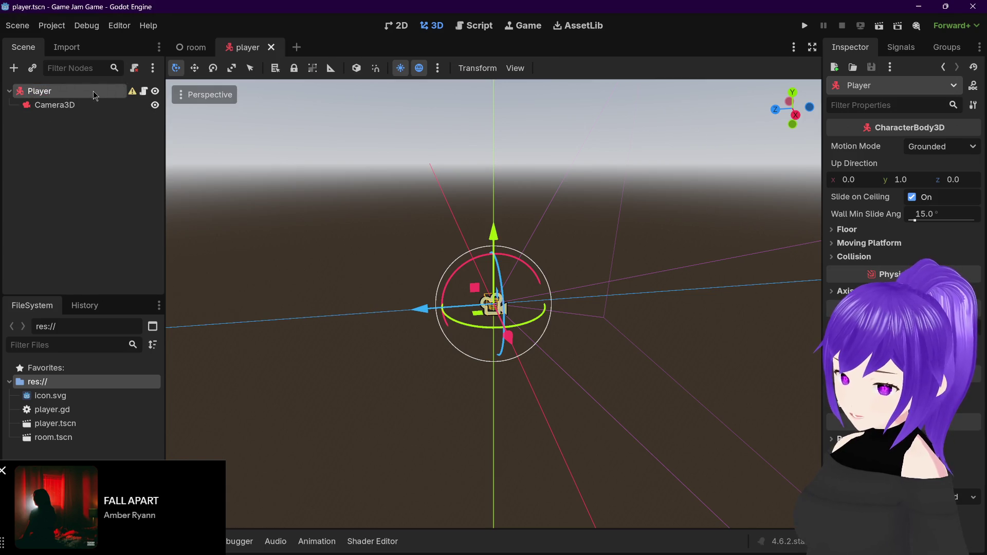
{"action": "key", "text": "ctrl+a"}
{"action": "type", "text": "col"}
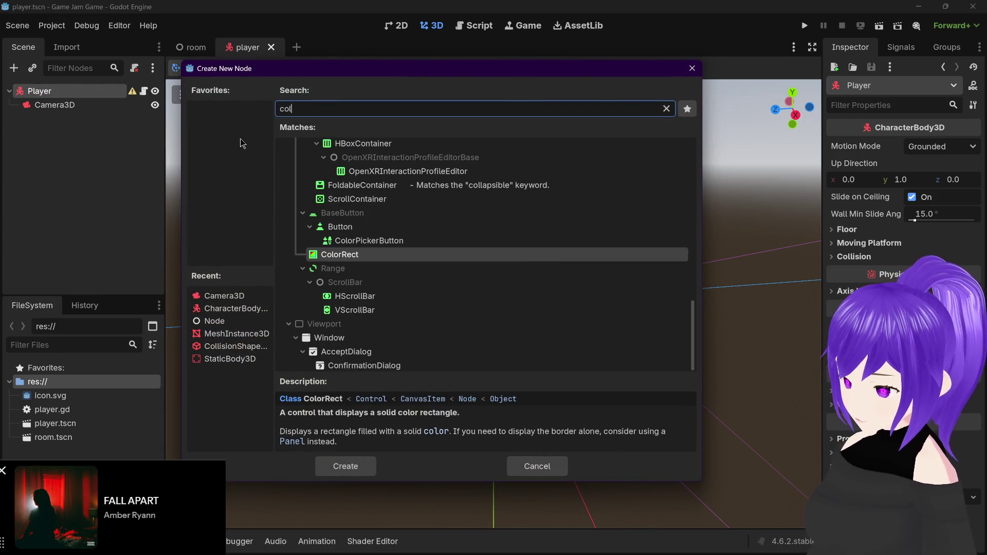
{"action": "type", "text": "l"}
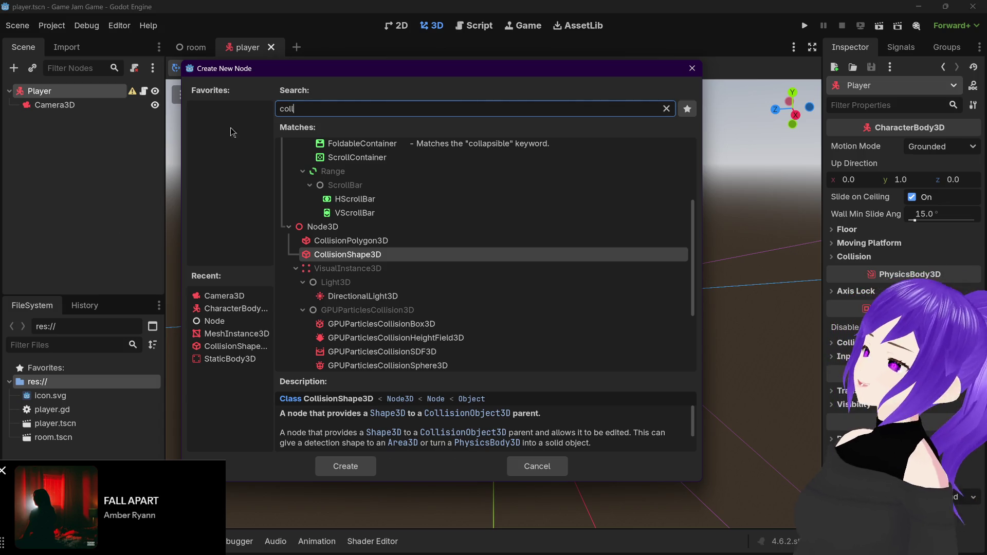
{"action": "double_click", "coordinate": [379, 256]}
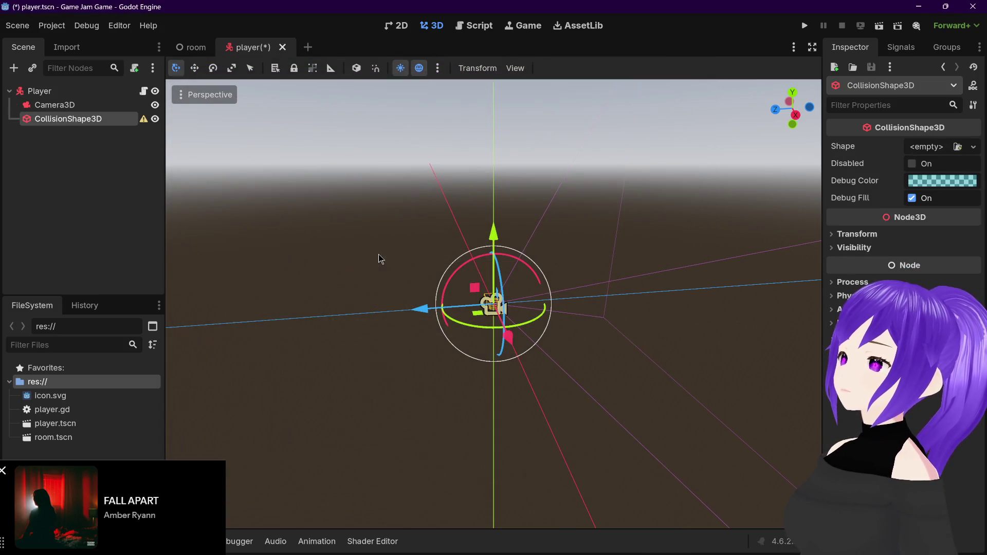
Reselect the CollisionShape3D, orbit to a level view, and open its Shape type list
{"action": "scroll", "coordinate": [398, 302], "scroll_direction": "up", "scroll_amount": 3}
{"action": "left_click", "coordinate": [478, 262]}
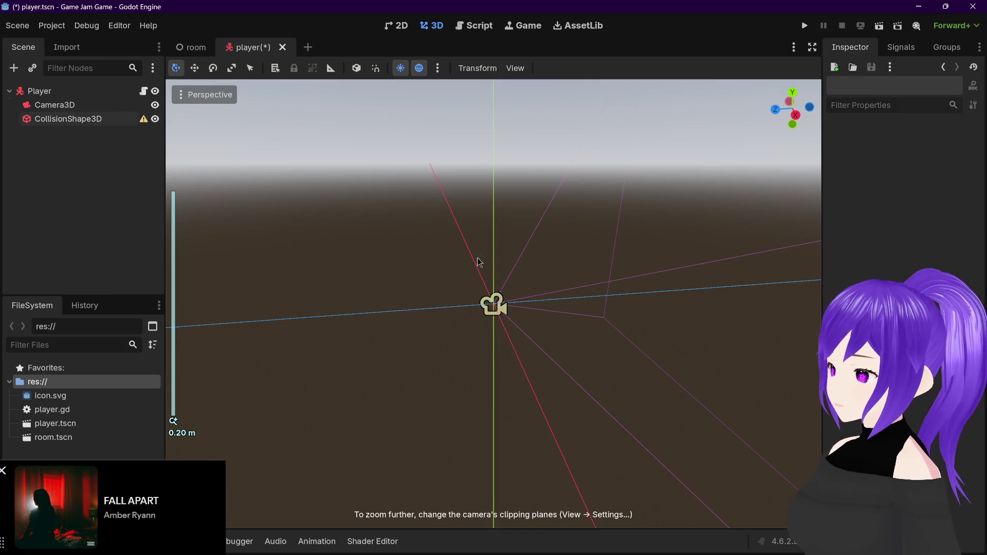
{"action": "left_click", "coordinate": [101, 123]}
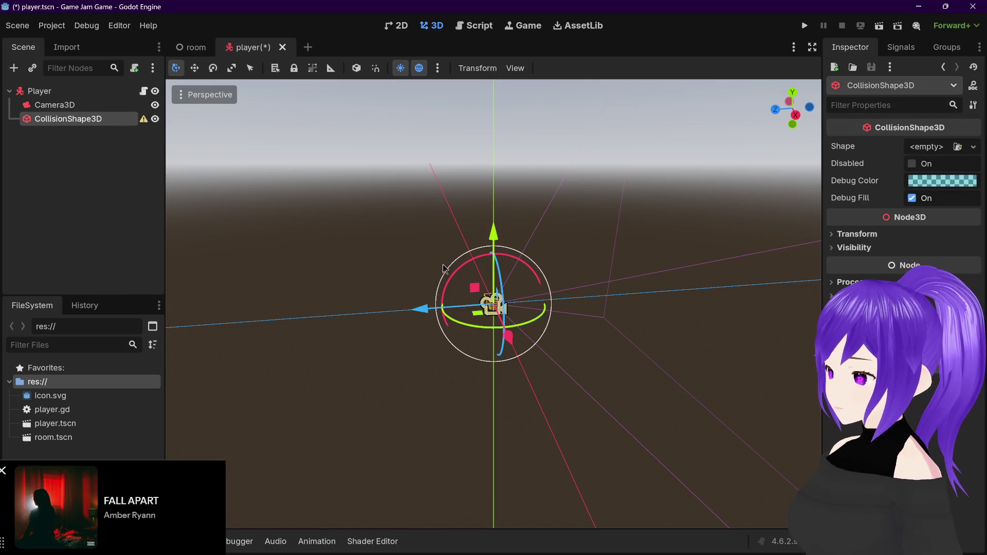
{"action": "scroll", "coordinate": [402, 260], "scroll_direction": "up", "scroll_amount": 3}
{"action": "left_click", "coordinate": [401, 260]}
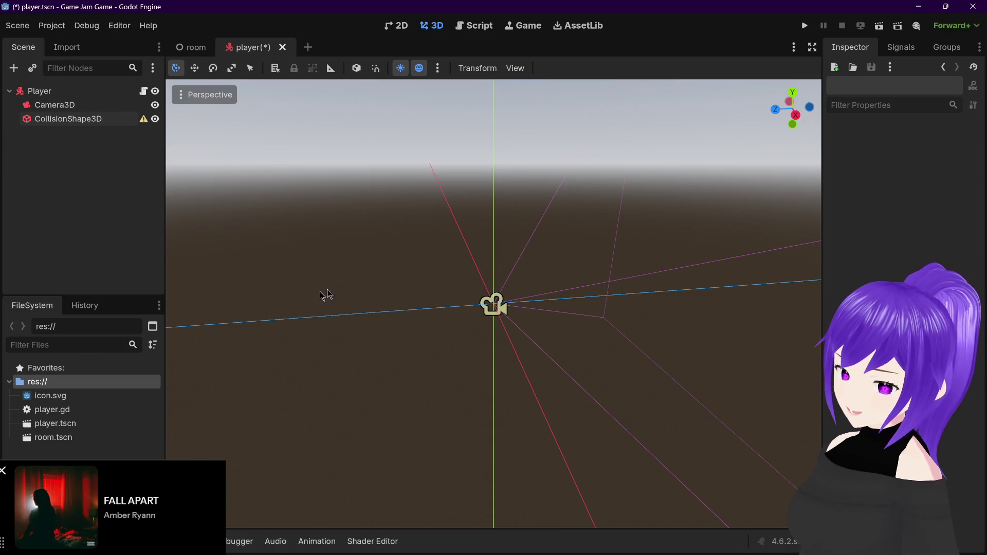
{"action": "mouse_move", "coordinate": [393, 284]}
{"action": "left_mouse_down"}
{"action": "mouse_move", "coordinate": [452, 287]}
{"action": "mouse_move", "coordinate": [433, 288]}
{"action": "mouse_move", "coordinate": [430, 302]}
{"action": "mouse_move", "coordinate": [466, 294]}
{"action": "mouse_move", "coordinate": [471, 311]}
{"action": "mouse_move", "coordinate": [489, 298]}
{"action": "mouse_move", "coordinate": [491, 314]}
{"action": "left_mouse_up"}
{"action": "scroll", "coordinate": [434, 289], "scroll_direction": "up", "scroll_amount": 3}
{"action": "scroll", "coordinate": [488, 357], "scroll_direction": "up", "scroll_amount": 2}
{"action": "scroll", "coordinate": [491, 363], "scroll_direction": "down", "scroll_amount": 2}
{"action": "scroll", "coordinate": [491, 368], "scroll_direction": "up", "scroll_amount": 2}
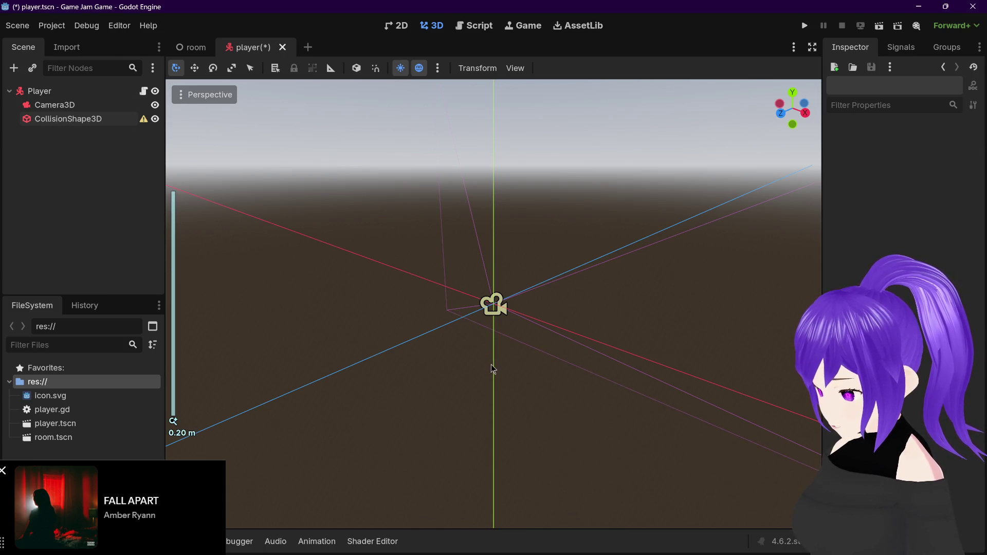
{"action": "scroll", "coordinate": [493, 336], "scroll_direction": "down", "scroll_amount": 10}
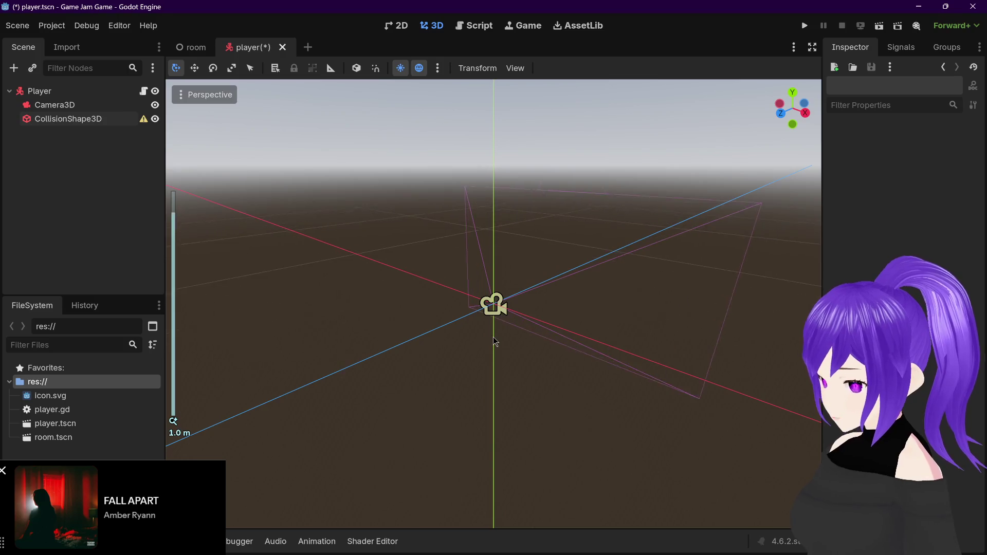
{"action": "mouse_move", "coordinate": [522, 348]}
{"action": "left_mouse_down"}
{"action": "mouse_move", "coordinate": [564, 379]}
{"action": "mouse_move", "coordinate": [526, 348]}
{"action": "left_mouse_up"}
{"action": "left_click", "coordinate": [77, 118]}
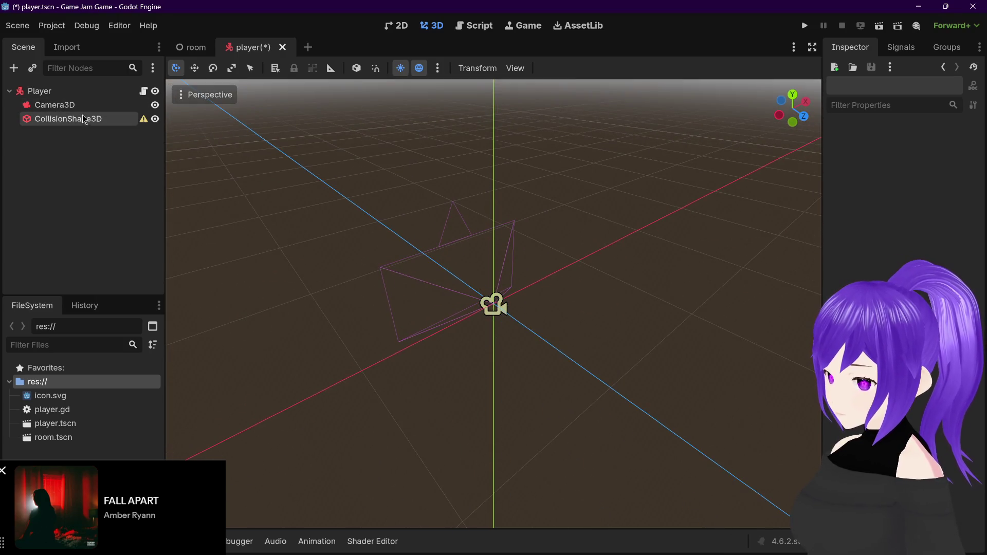
{"action": "mouse_move", "coordinate": [539, 170]}
{"action": "left_mouse_down"}
{"action": "mouse_move", "coordinate": [634, 216]}
{"action": "mouse_move", "coordinate": [505, 234]}
{"action": "mouse_move", "coordinate": [514, 252]}
{"action": "left_mouse_up"}
{"action": "left_click", "coordinate": [930, 149]}
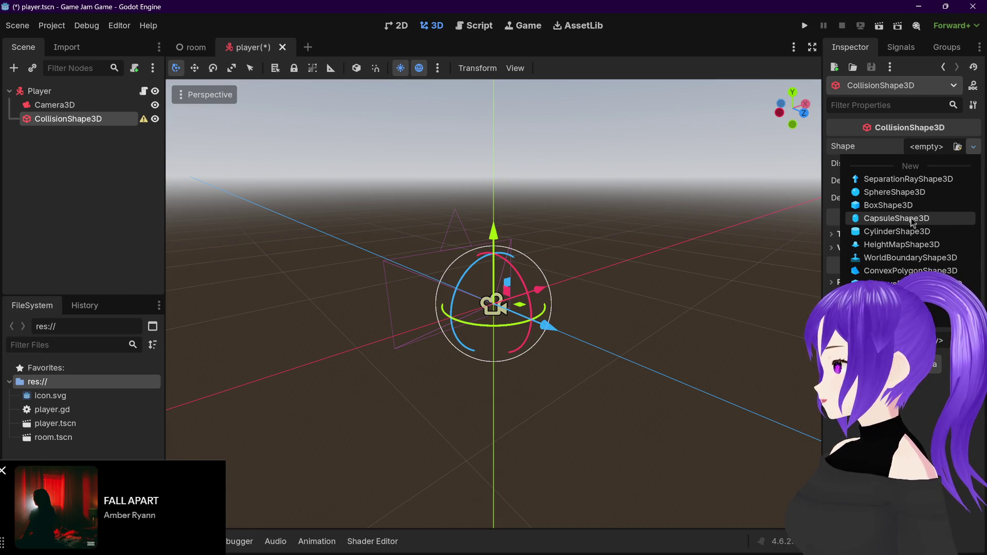
Give the player's collision shape a CapsuleShape3D
{"action": "left_click", "coordinate": [881, 220]}
{"action": "mouse_move", "coordinate": [711, 233]}
{"action": "left_mouse_down"}
{"action": "mouse_move", "coordinate": [722, 241]}
{"action": "mouse_move", "coordinate": [702, 256]}
{"action": "mouse_move", "coordinate": [587, 247]}
{"action": "mouse_move", "coordinate": [713, 252]}
{"action": "left_mouse_up"}
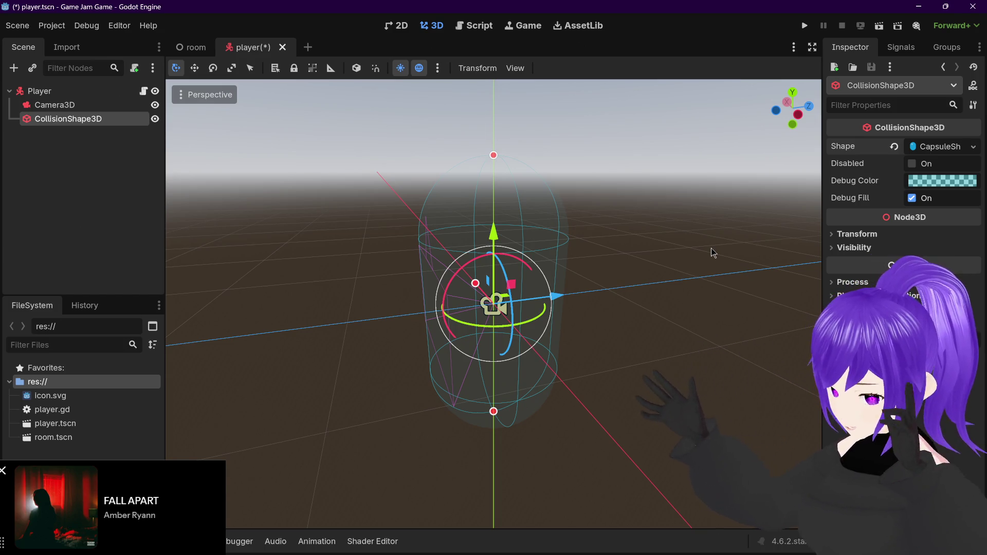
{"action": "mouse_move", "coordinate": [619, 303]}
{"action": "left_mouse_down"}
{"action": "mouse_move", "coordinate": [676, 293]}
{"action": "mouse_move", "coordinate": [663, 285]}
{"action": "left_mouse_up"}
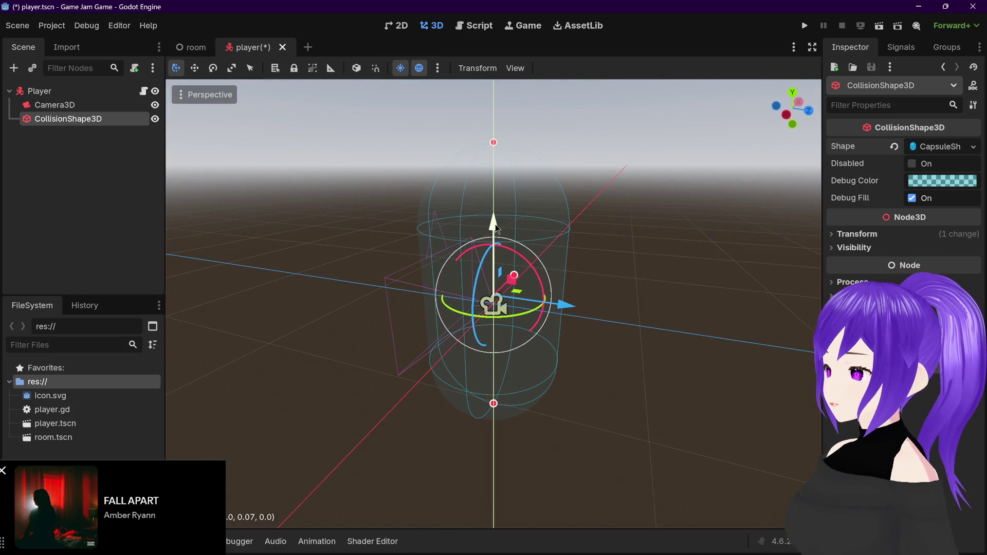
Raise the Camera3D to Y 0.687, save player.tscn, and switch to the room scene
{"action": "left_click", "coordinate": [77, 104]}
{"action": "left_click_drag", "start_coordinate": [492, 235], "coordinate": [520, 115]}
{"action": "mouse_move", "coordinate": [565, 185]}
{"action": "left_mouse_down"}
{"action": "mouse_move", "coordinate": [770, 185]}
{"action": "mouse_move", "coordinate": [619, 183]}
{"action": "mouse_move", "coordinate": [584, 172]}
{"action": "mouse_move", "coordinate": [565, 195]}
{"action": "left_mouse_up"}
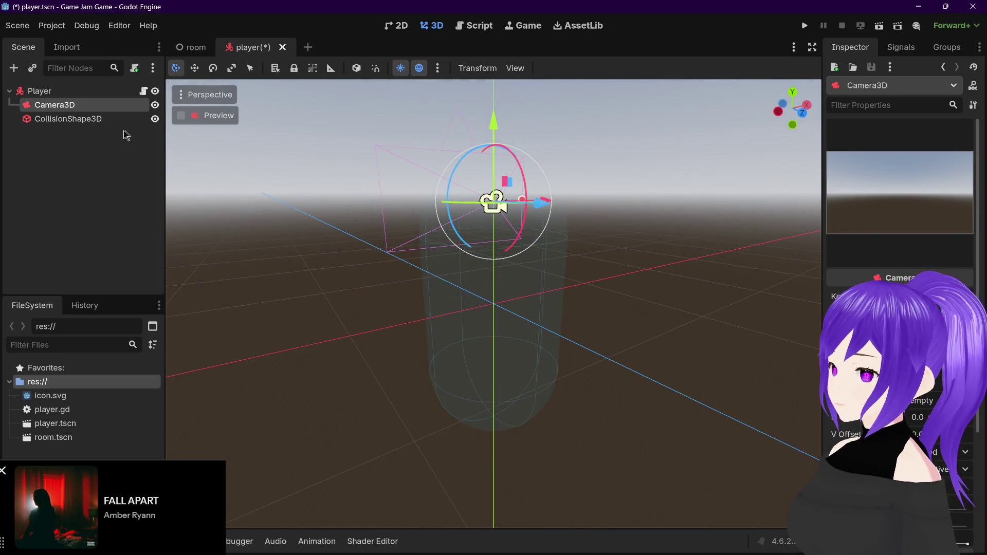
{"action": "left_click", "coordinate": [115, 123]}
{"action": "mouse_move", "coordinate": [396, 190]}
{"action": "left_mouse_down"}
{"action": "mouse_move", "coordinate": [421, 219]}
{"action": "mouse_move", "coordinate": [319, 249]}
{"action": "mouse_move", "coordinate": [365, 220]}
{"action": "left_mouse_up"}
{"action": "scroll", "coordinate": [317, 249], "scroll_direction": "down", "scroll_amount": 3}
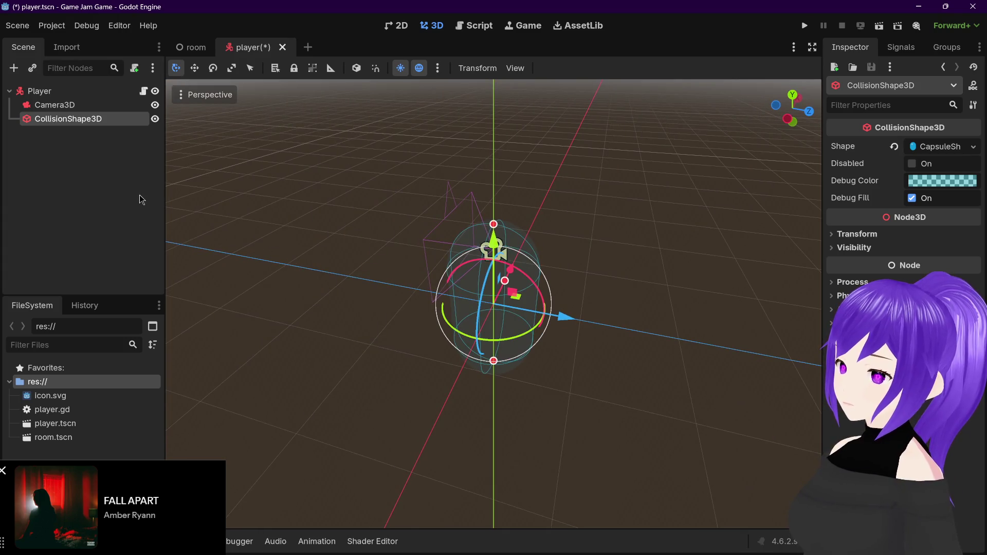
{"action": "key", "text": "ctrl+s"}
{"action": "left_click", "coordinate": [182, 50]}
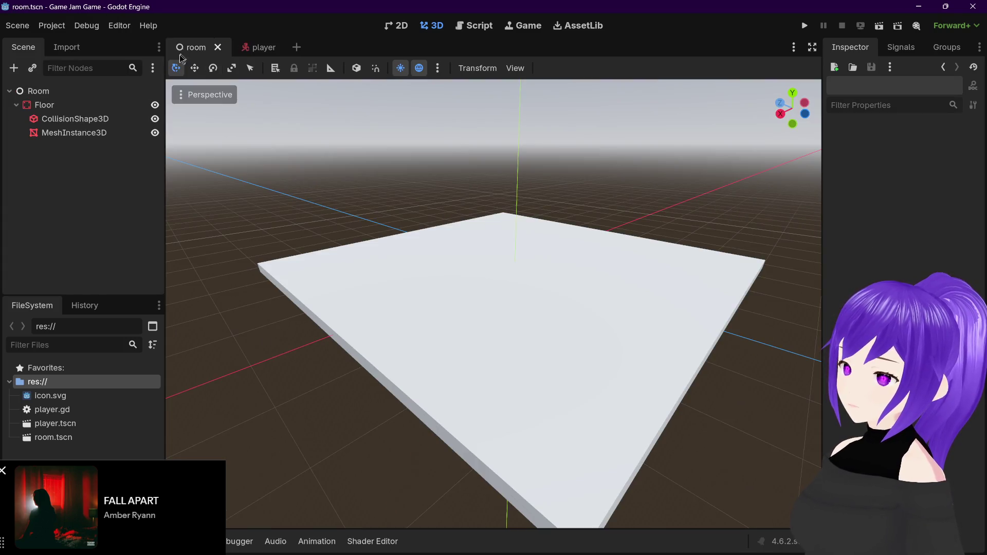
Instance player.tscn as a child of Room after a mistaken attempt with room.tscn
{"action": "left_click", "coordinate": [86, 91]}
{"action": "right_click", "coordinate": [112, 89]}
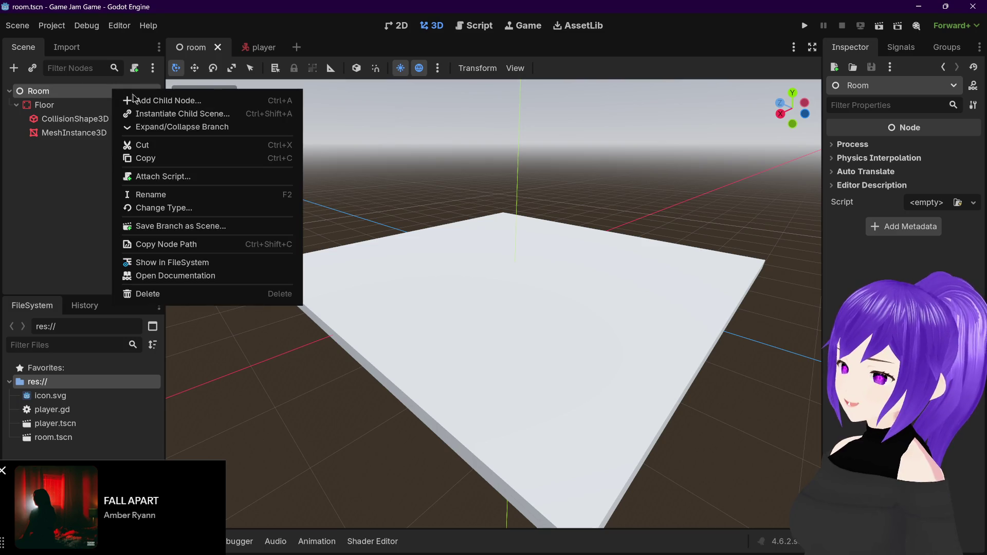
{"action": "left_click", "coordinate": [162, 114]}
{"action": "double_click", "coordinate": [374, 161]}
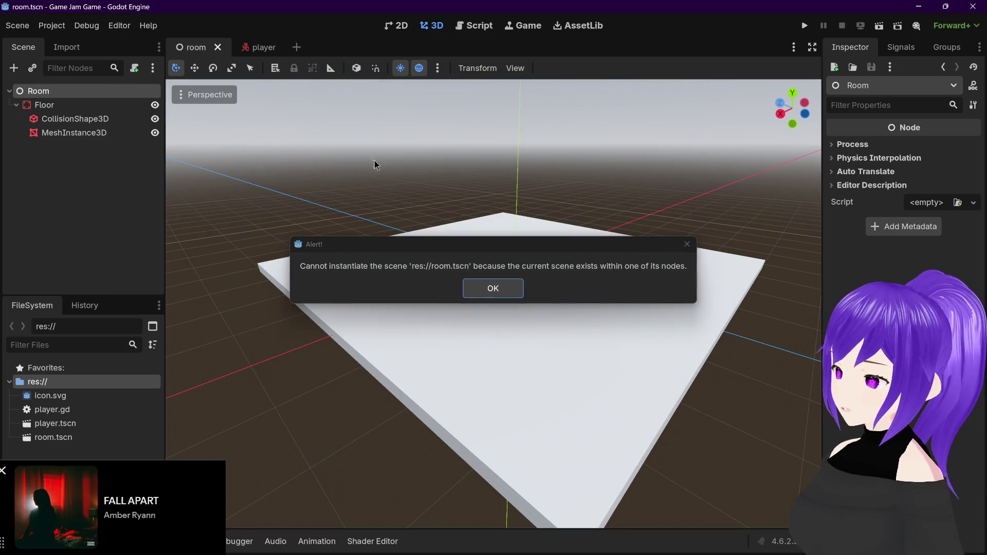
{"action": "left_click", "coordinate": [478, 297]}
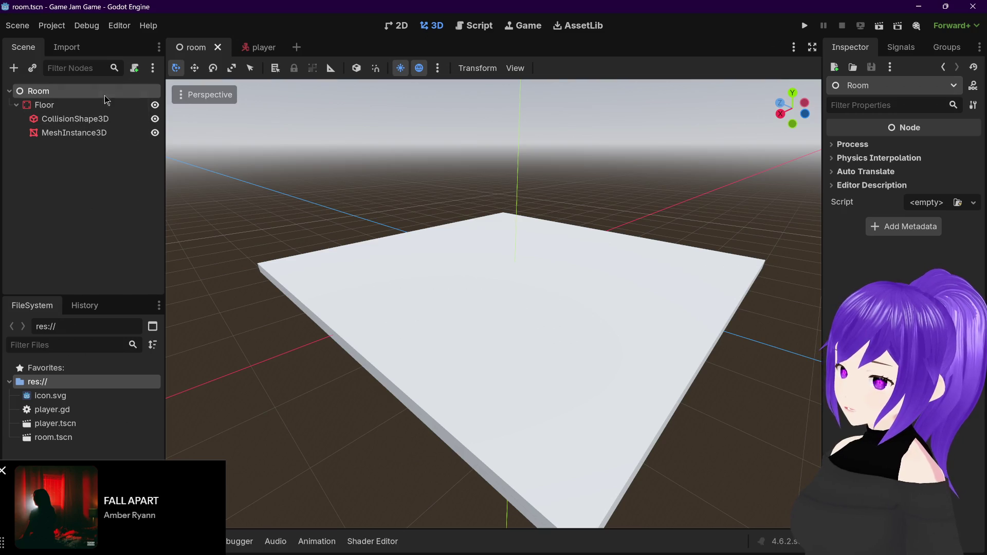
{"action": "right_click", "coordinate": [106, 96]}
{"action": "left_click", "coordinate": [154, 113]}
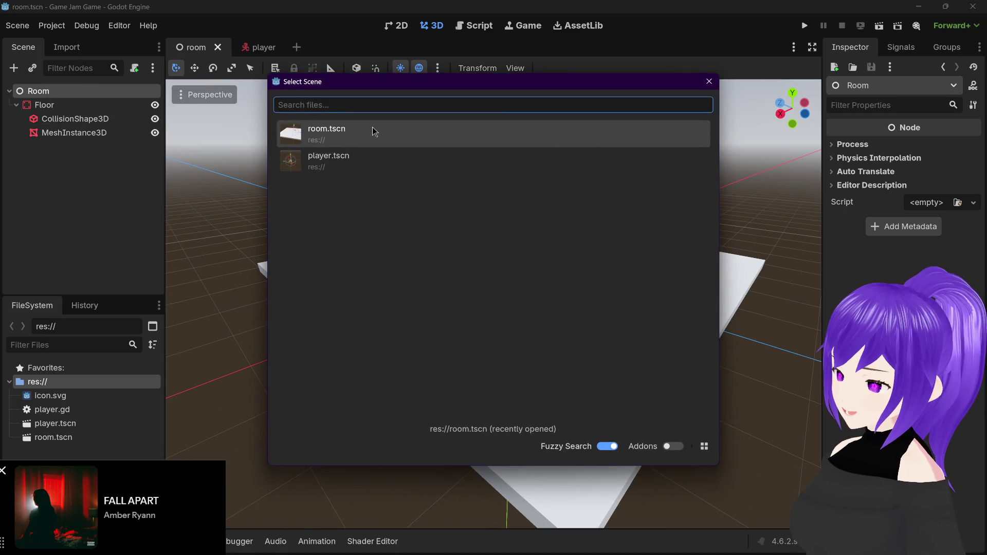
{"action": "double_click", "coordinate": [369, 161]}
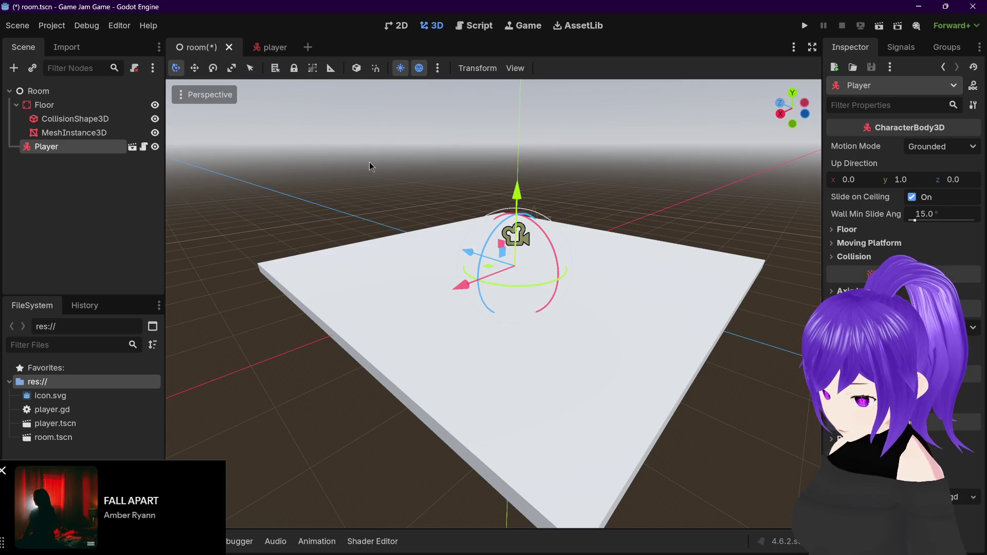
Orbit around the floor to check the Player floating above it, then save room.tscn
{"action": "mouse_move", "coordinate": [305, 188]}
{"action": "left_mouse_down"}
{"action": "mouse_move", "coordinate": [369, 168]}
{"action": "mouse_move", "coordinate": [434, 189]}
{"action": "mouse_move", "coordinate": [396, 189]}
{"action": "mouse_move", "coordinate": [470, 187]}
{"action": "mouse_move", "coordinate": [499, 125]}
{"action": "mouse_move", "coordinate": [451, 165]}
{"action": "mouse_move", "coordinate": [590, 178]}
{"action": "left_mouse_up"}
{"action": "scroll", "coordinate": [565, 185], "scroll_direction": "up", "scroll_amount": 3}
{"action": "left_click_drag", "start_coordinate": [538, 223], "coordinate": [521, 238]}
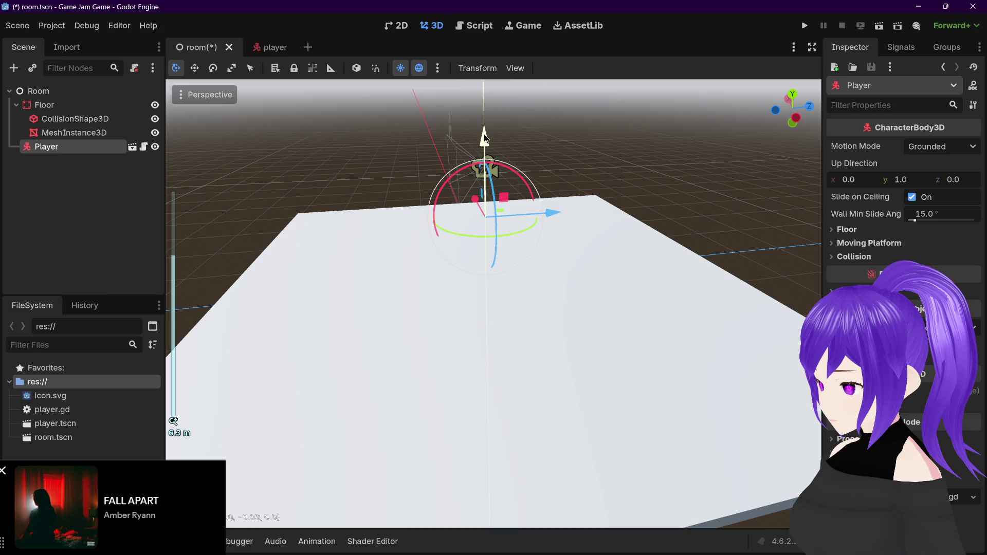
{"action": "mouse_move", "coordinate": [557, 110]}
{"action": "left_mouse_down"}
{"action": "mouse_move", "coordinate": [637, 95]}
{"action": "mouse_move", "coordinate": [525, 95]}
{"action": "left_mouse_up"}
{"action": "scroll", "coordinate": [500, 213], "scroll_direction": "up", "scroll_amount": 3}
{"action": "scroll", "coordinate": [497, 218], "scroll_direction": "down", "scroll_amount": 2}
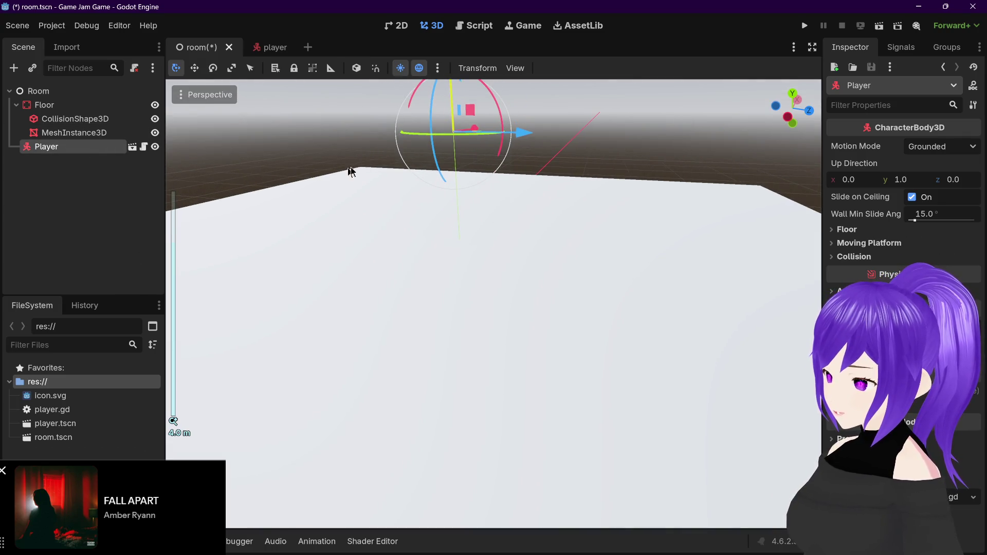
{"action": "mouse_move", "coordinate": [352, 171]}
{"action": "left_mouse_down"}
{"action": "mouse_move", "coordinate": [372, 156]}
{"action": "mouse_move", "coordinate": [390, 164]}
{"action": "mouse_move", "coordinate": [379, 178]}
{"action": "mouse_move", "coordinate": [322, 172]}
{"action": "mouse_move", "coordinate": [344, 159]}
{"action": "mouse_move", "coordinate": [472, 176]}
{"action": "mouse_move", "coordinate": [495, 155]}
{"action": "mouse_move", "coordinate": [386, 177]}
{"action": "mouse_move", "coordinate": [483, 131]}
{"action": "mouse_move", "coordinate": [443, 138]}
{"action": "mouse_move", "coordinate": [407, 165]}
{"action": "mouse_move", "coordinate": [381, 158]}
{"action": "left_mouse_up"}
{"action": "scroll", "coordinate": [391, 165], "scroll_direction": "down", "scroll_amount": 1}
{"action": "scroll", "coordinate": [387, 177], "scroll_direction": "down", "scroll_amount": 2}
{"action": "scroll", "coordinate": [406, 165], "scroll_direction": "down", "scroll_amount": 1}
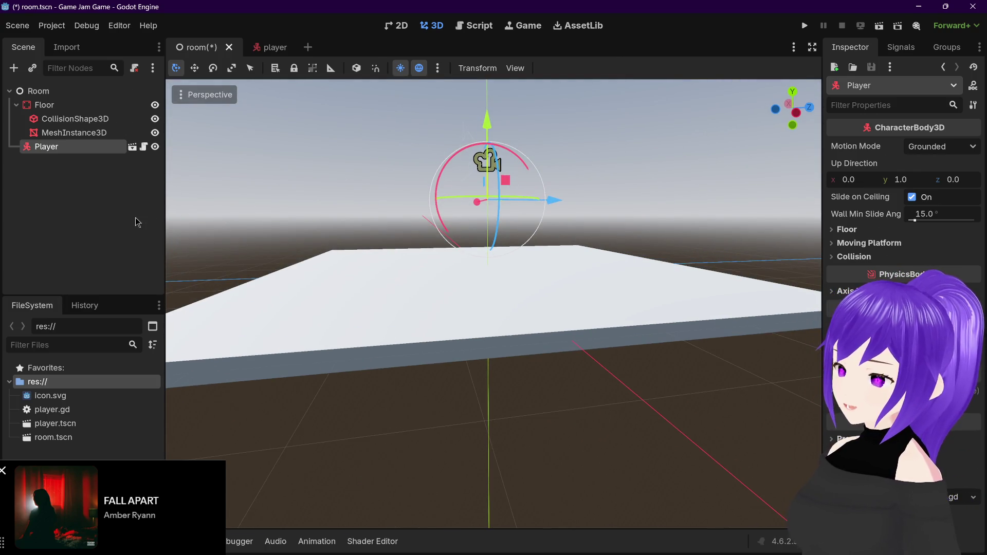
{"action": "key", "text": "ctrl+s"}
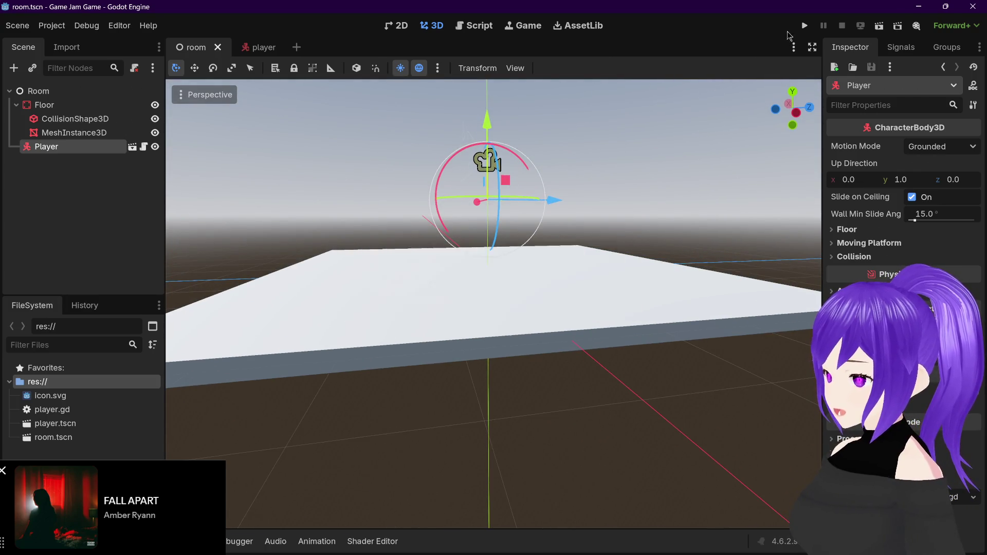
Test-run the game with the current scene as main scene, close it, and return to player.tscn
{"action": "left_click", "coordinate": [804, 26]}
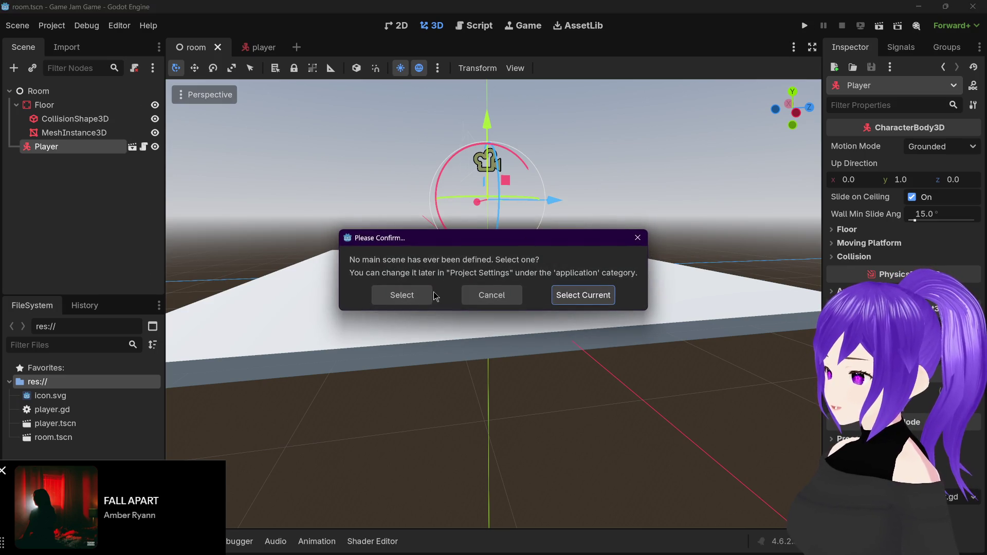
{"action": "left_click", "coordinate": [564, 297]}
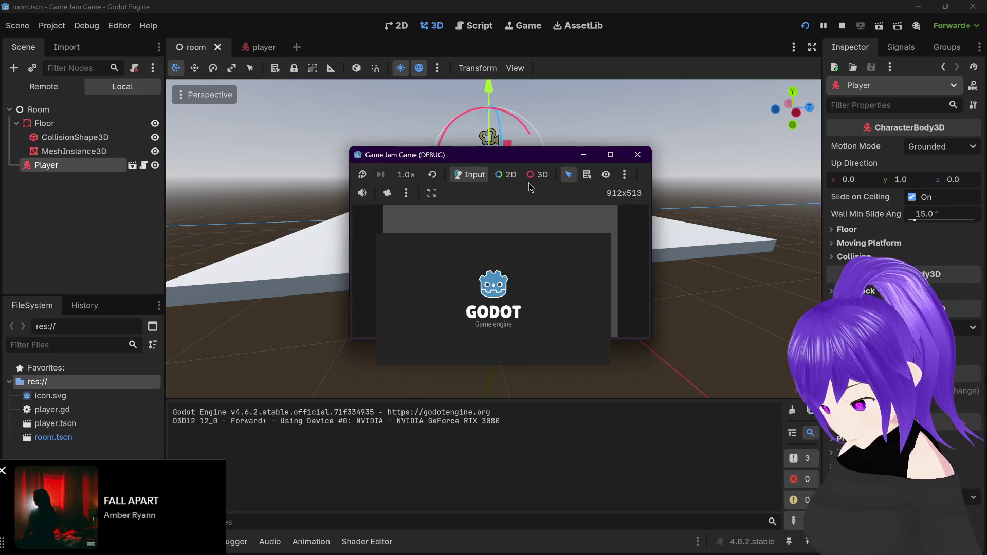
{"action": "left_click", "coordinate": [550, 256]}
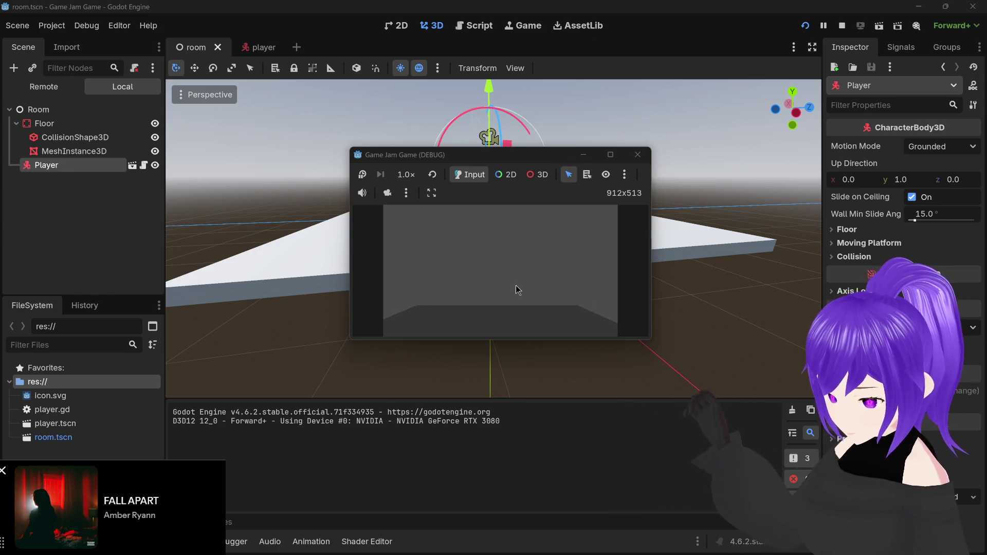
{"action": "left_click", "coordinate": [641, 156]}
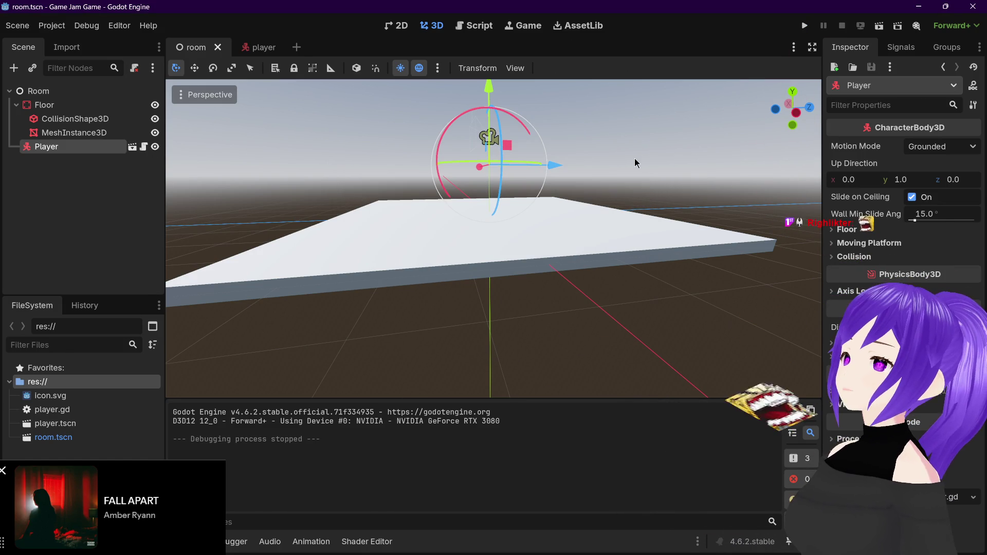
{"action": "left_click", "coordinate": [259, 49]}
{"action": "mouse_move", "coordinate": [483, 141]}
{"action": "left_mouse_down"}
{"action": "mouse_move", "coordinate": [545, 140]}
{"action": "mouse_move", "coordinate": [509, 134]}
{"action": "left_mouse_up"}
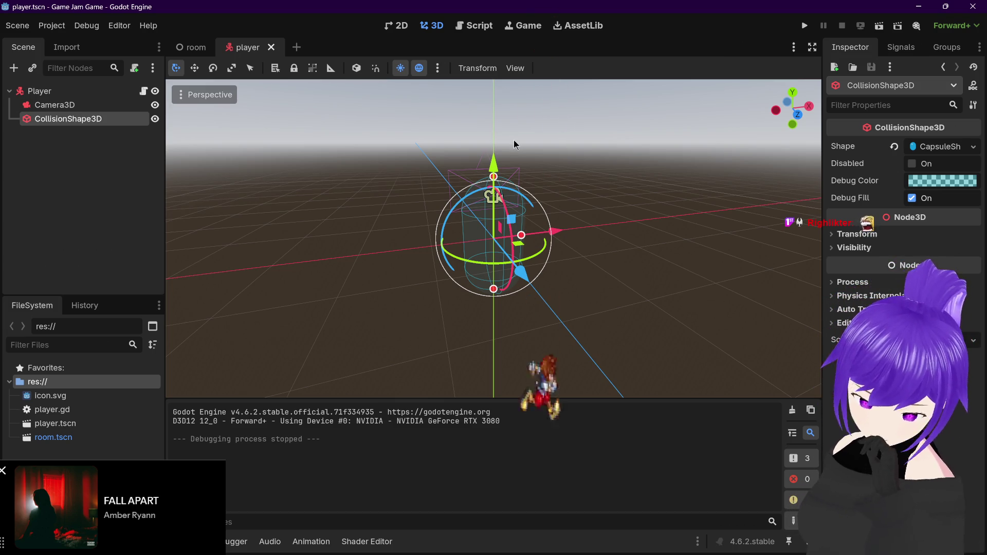
Go back to room.tscn and select the Room root node as the parent
{"action": "left_click", "coordinate": [191, 47]}
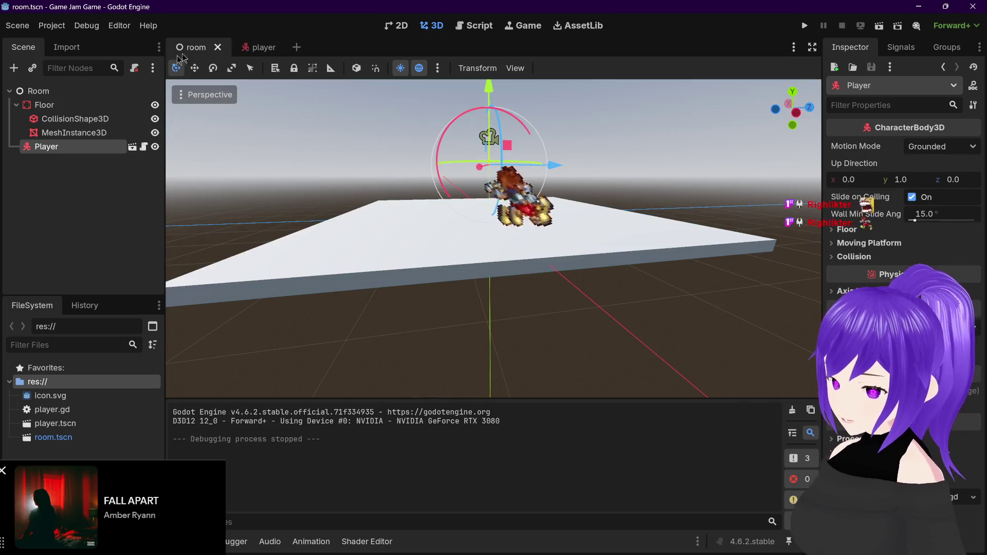
{"action": "left_click", "coordinate": [90, 104]}
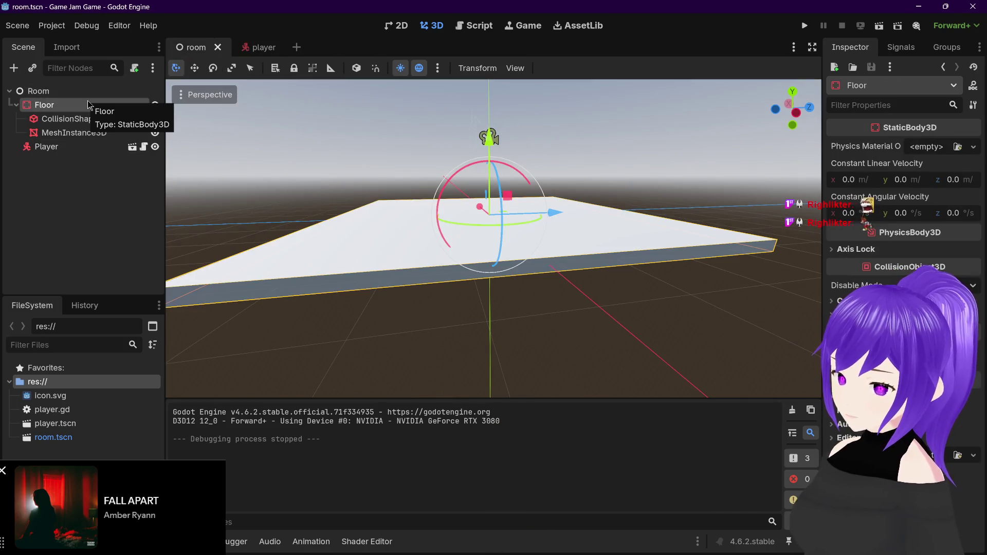
{"action": "left_click", "coordinate": [85, 96]}
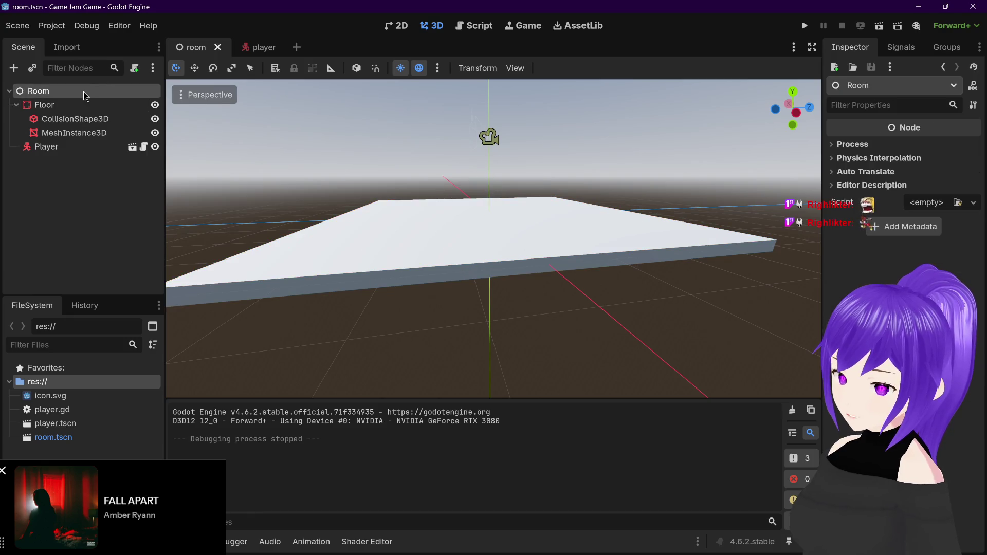
Add a DirectionalLight3D child to Room by searching 'light' in the Add Node dialog
{"action": "key", "text": "ctrl+a"}
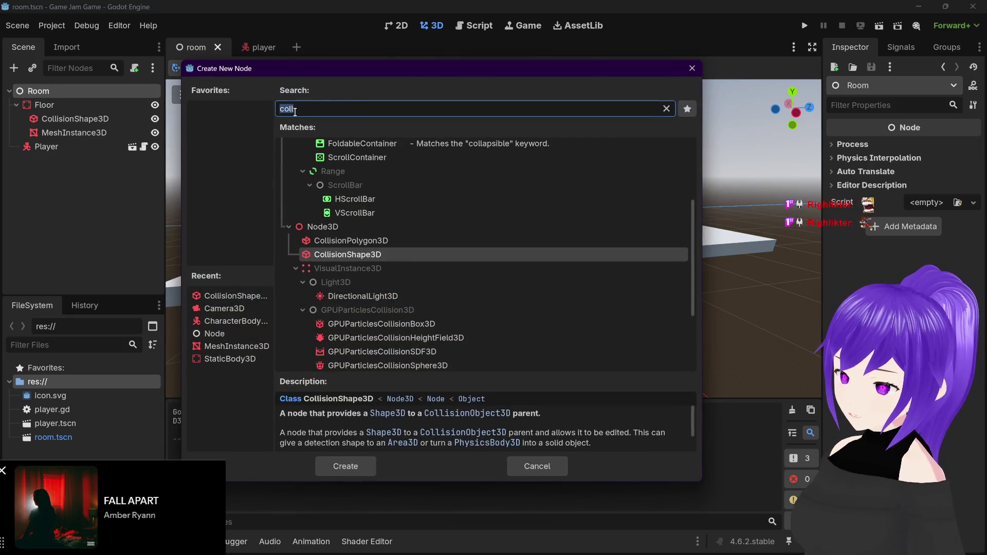
{"action": "type", "text": "light"}
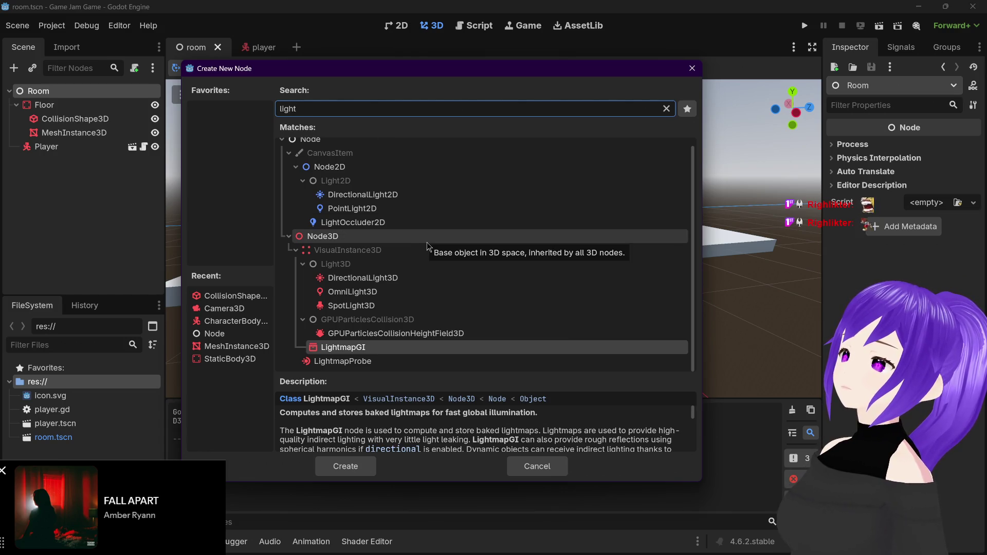
{"action": "left_click", "coordinate": [410, 283]}
{"action": "double_click", "coordinate": [408, 279]}
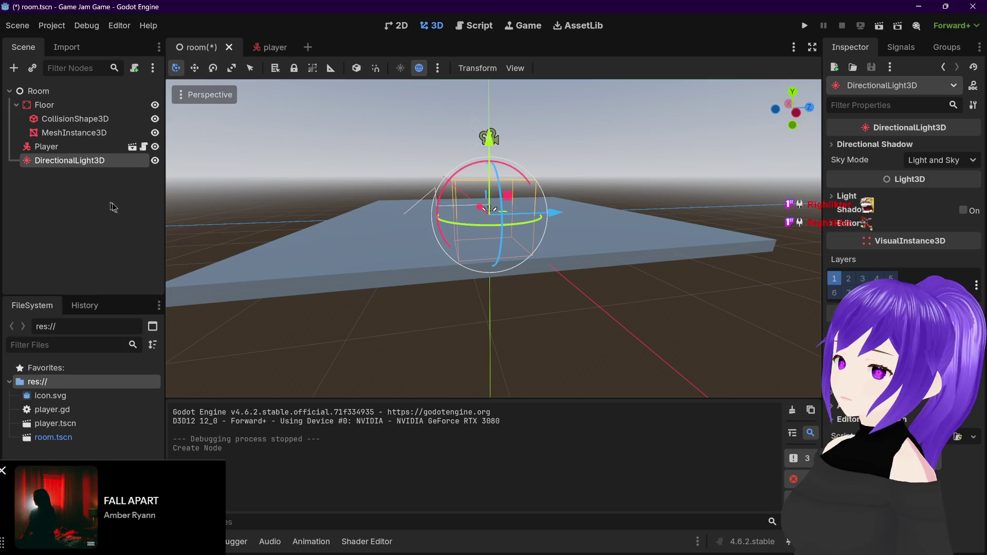
Raise the light high above the floor and tilt it downward to light the floor
{"action": "left_click_drag", "start_coordinate": [489, 152], "coordinate": [491, 51]}
{"action": "scroll", "coordinate": [596, 277], "scroll_direction": "down", "scroll_amount": 3}
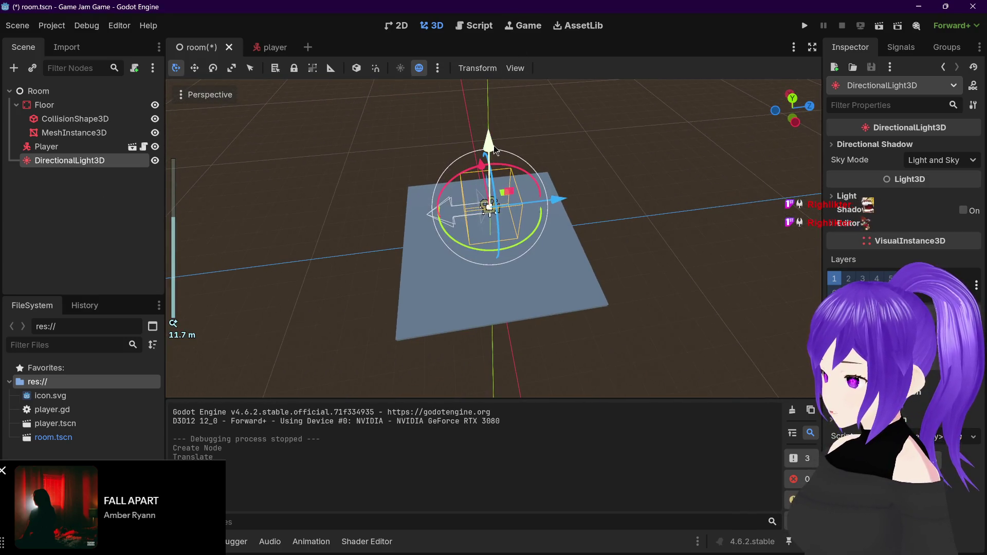
{"action": "mouse_move", "coordinate": [490, 138]}
{"action": "left_mouse_down"}
{"action": "mouse_move", "coordinate": [630, 183]}
{"action": "mouse_move", "coordinate": [686, 172]}
{"action": "left_mouse_up"}
{"action": "left_click_drag", "start_coordinate": [456, 161], "coordinate": [560, 193]}
{"action": "scroll", "coordinate": [559, 194], "scroll_direction": "down", "scroll_amount": 2}
{"action": "left_click_drag", "start_coordinate": [491, 101], "coordinate": [502, 50]}
{"action": "mouse_move", "coordinate": [665, 214]}
{"action": "left_mouse_down"}
{"action": "mouse_move", "coordinate": [634, 193]}
{"action": "mouse_move", "coordinate": [650, 187]}
{"action": "mouse_move", "coordinate": [652, 200]}
{"action": "left_mouse_up"}
{"action": "scroll", "coordinate": [633, 202], "scroll_direction": "down", "scroll_amount": 2}
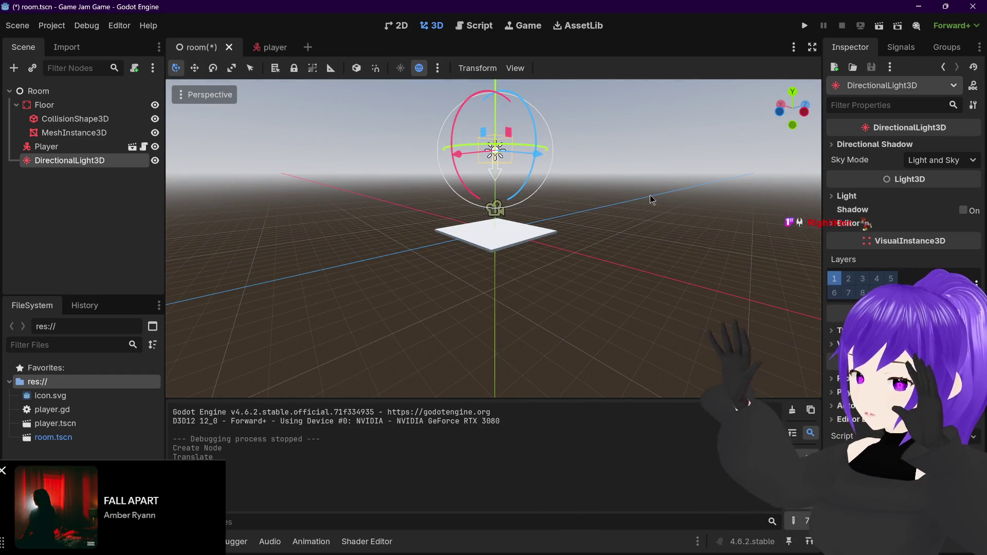
{"action": "left_click", "coordinate": [72, 238]}
Save room.tscn, switch to the player scene, and clear the node selection
{"action": "key", "text": "ctrl+s"}
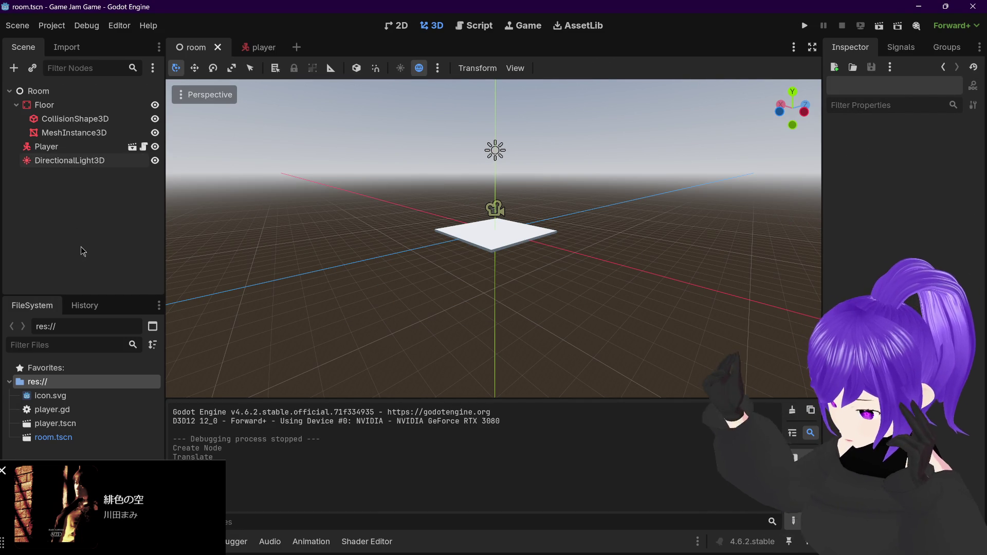
{"action": "left_click", "coordinate": [254, 45]}
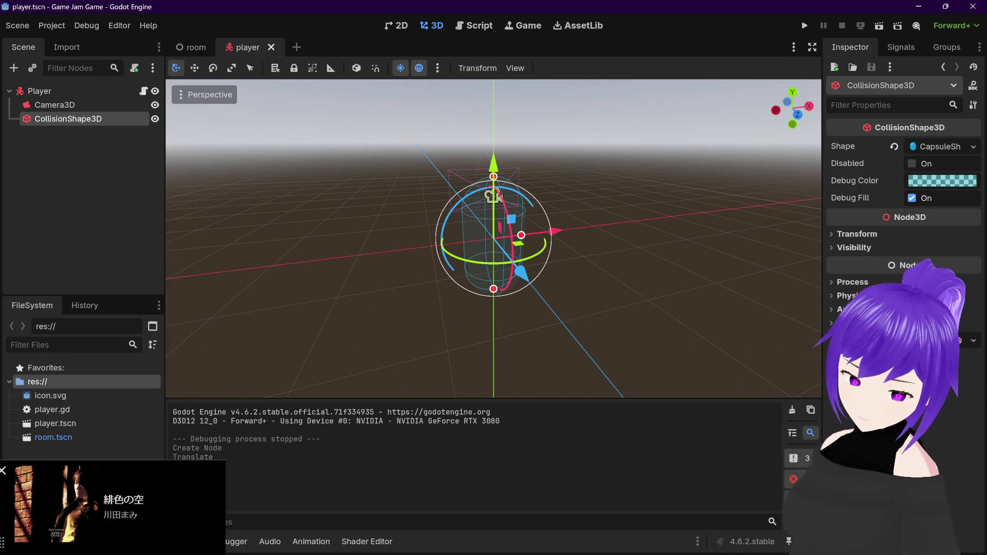
{"action": "mouse_move", "coordinate": [443, 554]}
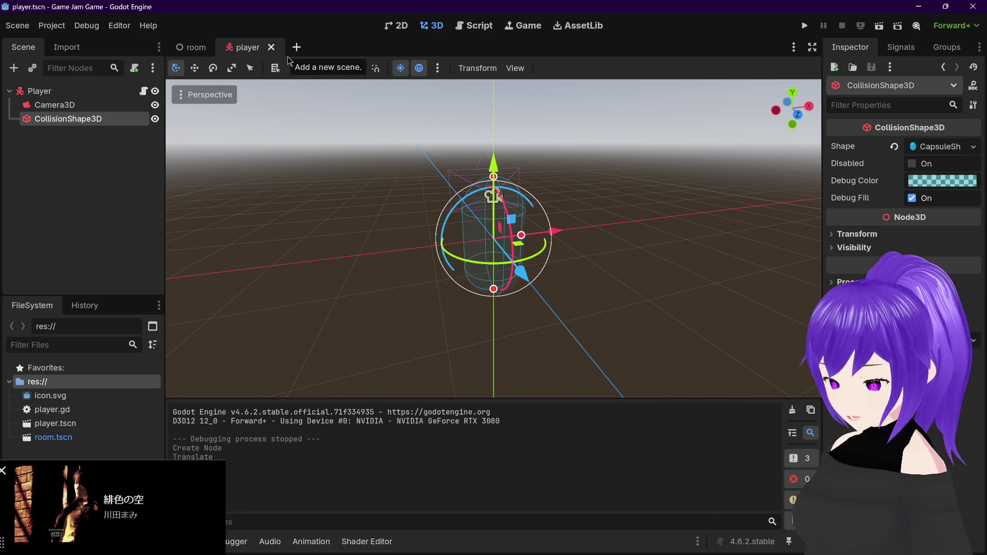
{"action": "left_click", "coordinate": [106, 206]}
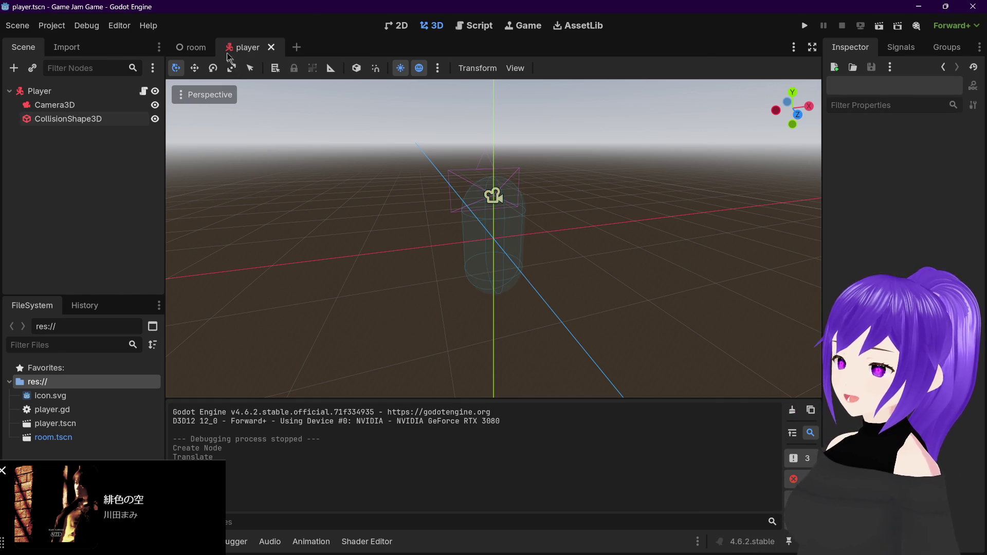
Add a plain Node3D as a child of the Player root node
{"action": "left_click", "coordinate": [190, 46]}
{"action": "left_click", "coordinate": [244, 46]}
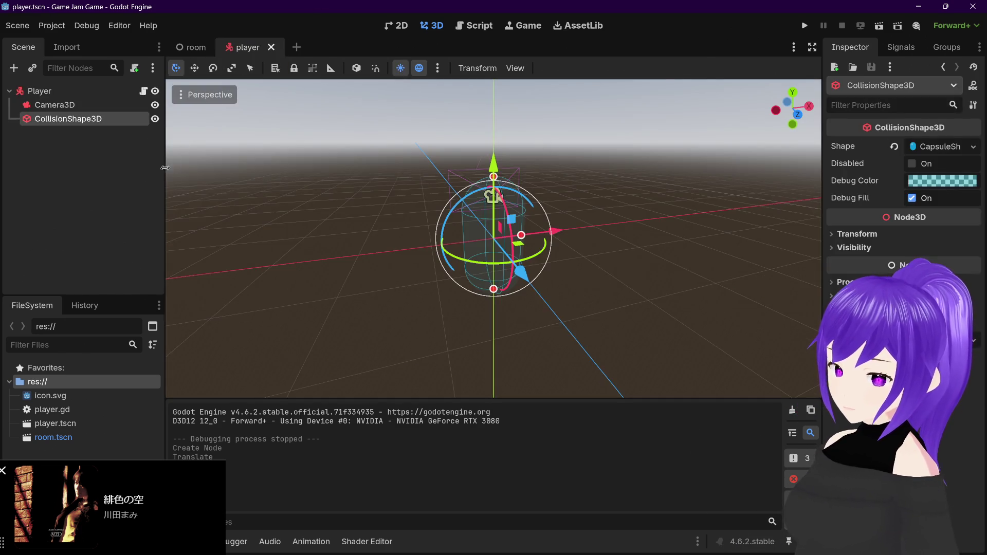
{"action": "mouse_move", "coordinate": [319, 216]}
{"action": "left_mouse_down"}
{"action": "mouse_move", "coordinate": [381, 225]}
{"action": "mouse_move", "coordinate": [258, 180]}
{"action": "left_mouse_up"}
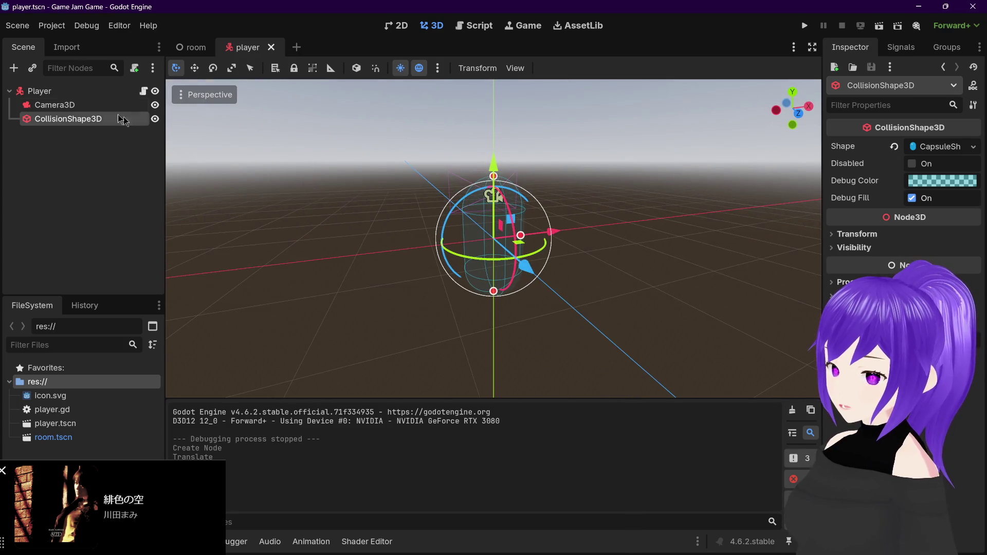
{"action": "left_click", "coordinate": [87, 96]}
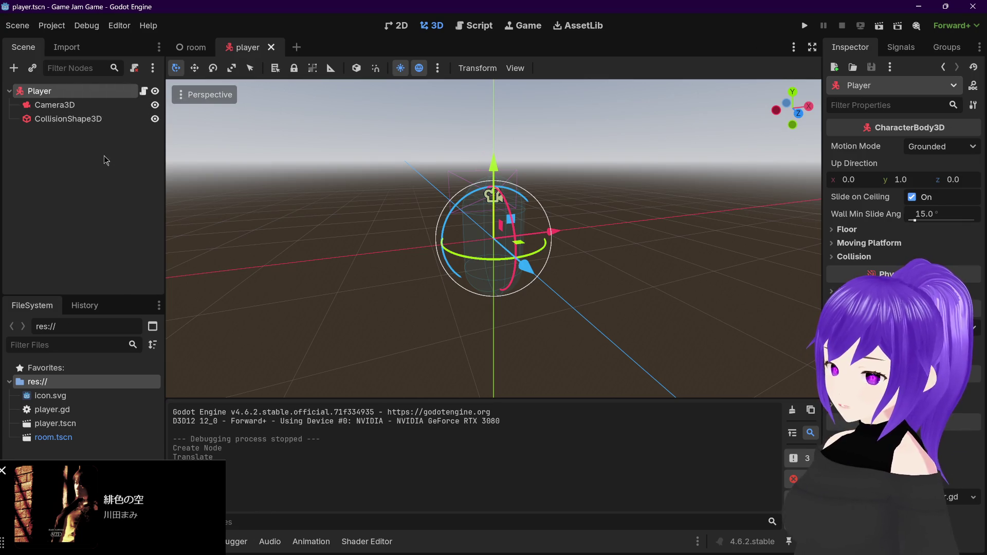
{"action": "key", "text": "ctrl+a"}
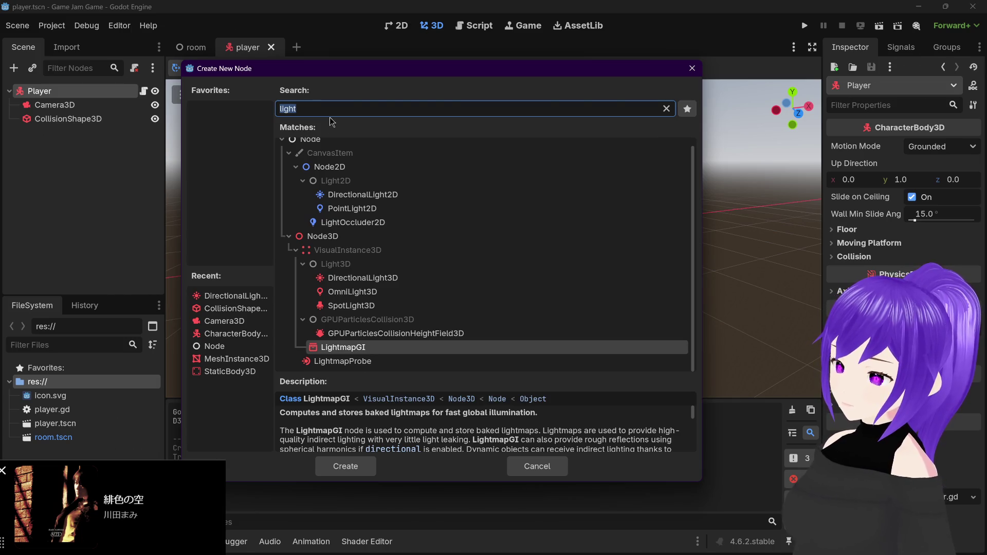
{"action": "double_click", "coordinate": [322, 236]}
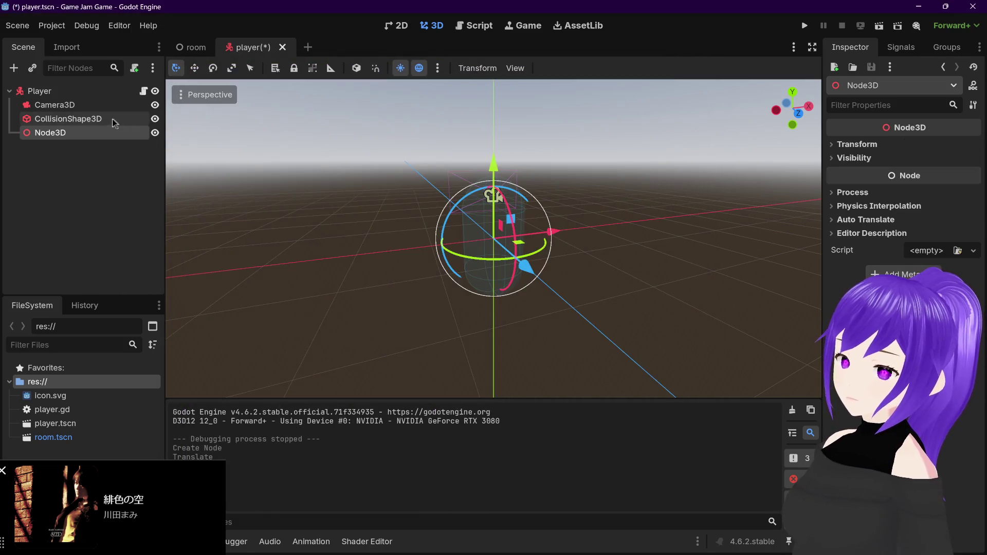
Move the new Node3D above Camera3D, rename it Rotate, and drag Camera3D into it
{"action": "left_click_drag", "start_coordinate": [85, 103], "coordinate": [85, 103]}
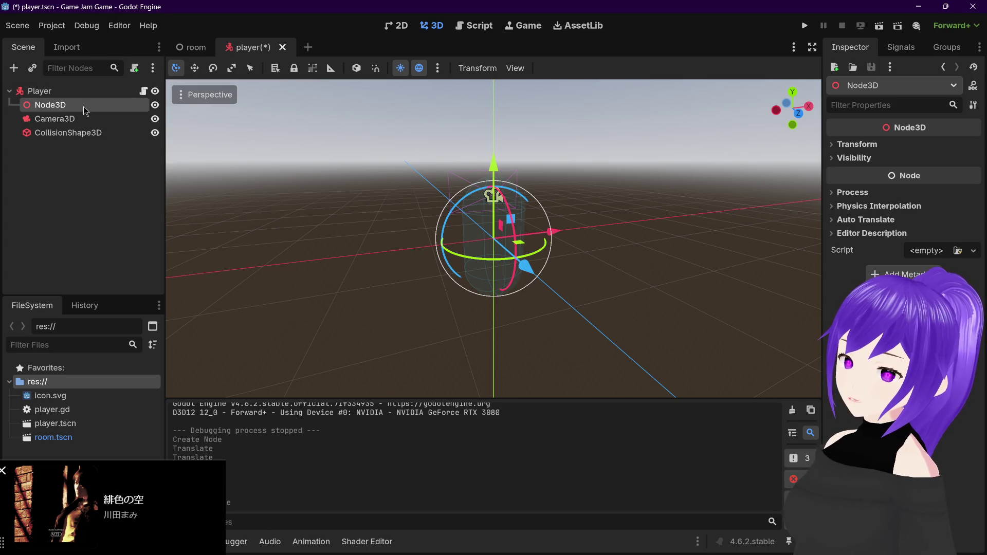
{"action": "double_click", "coordinate": [61, 106]}
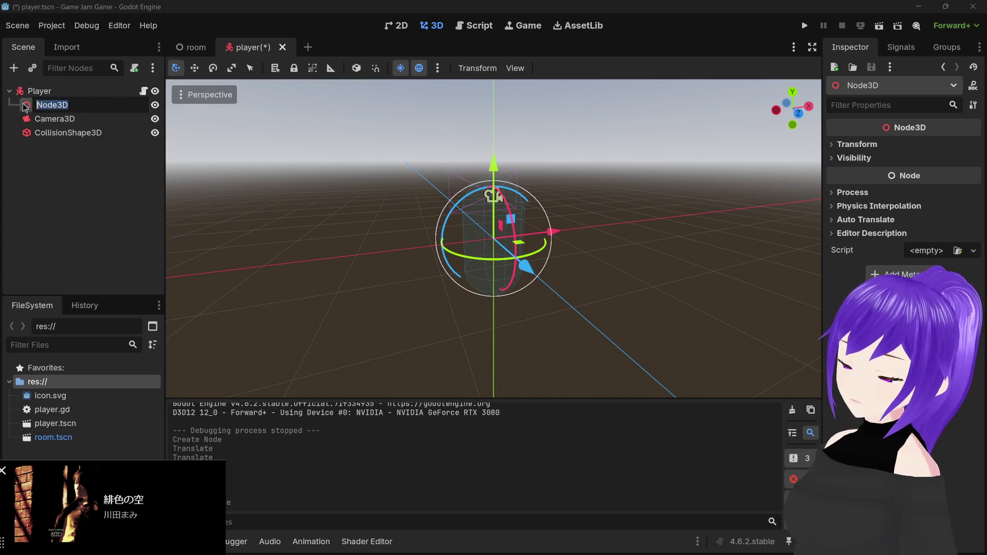
{"action": "type", "text": "Rotate"}
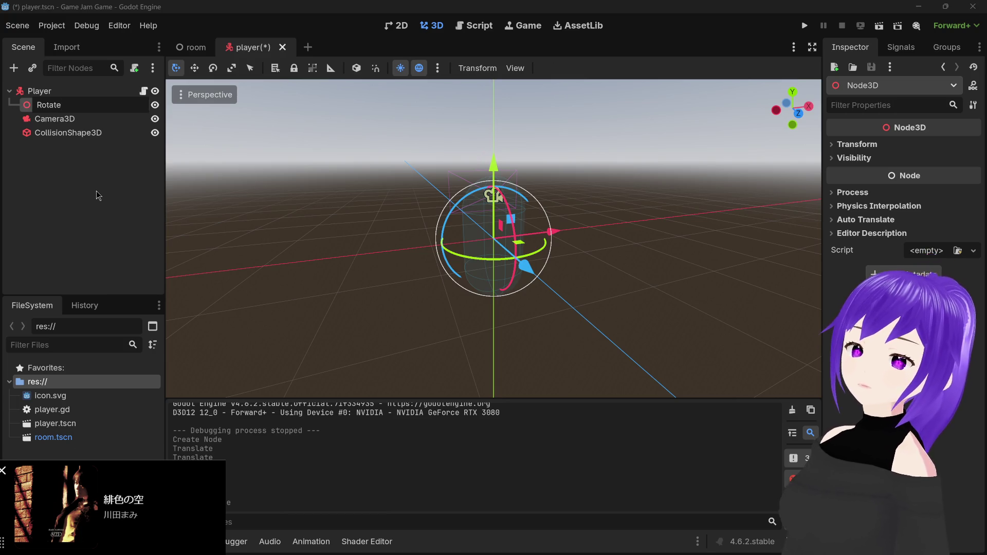
{"action": "key", "text": "Return"}
{"action": "mouse_move", "coordinate": [102, 119]}
{"action": "left_mouse_down"}
{"action": "mouse_move", "coordinate": [108, 107]}
{"action": "mouse_move", "coordinate": [113, 125]}
{"action": "mouse_move", "coordinate": [112, 108]}
{"action": "left_mouse_up"}
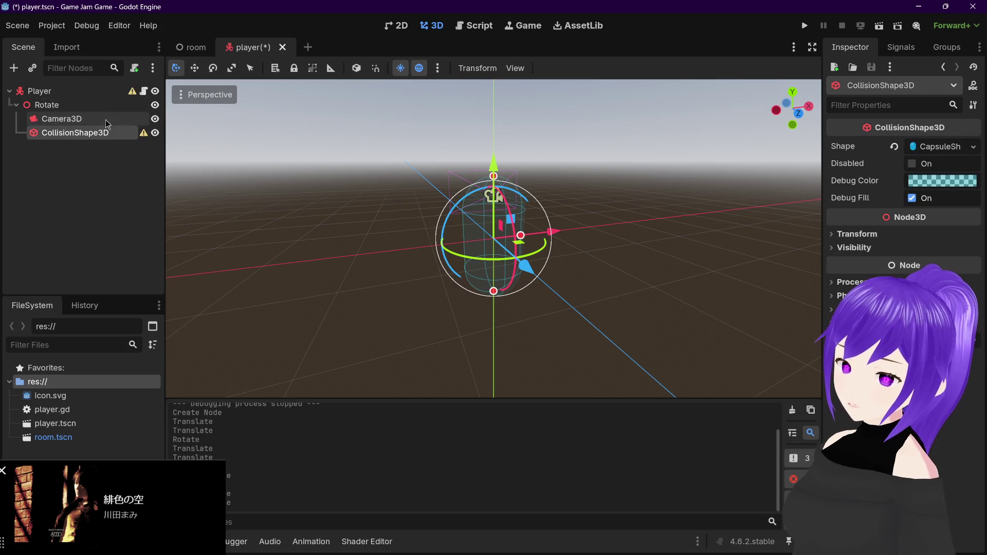
Nest CollisionShape3D under Rotate, then move it back directly under Player and select Rotate
{"action": "mouse_move", "coordinate": [143, 136]}
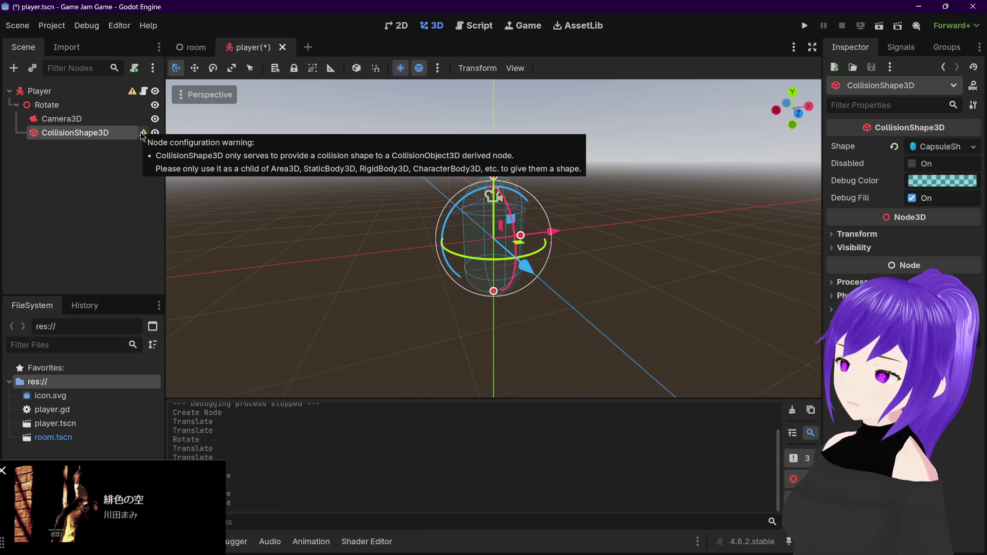
{"action": "mouse_move", "coordinate": [105, 134]}
{"action": "left_mouse_down"}
{"action": "mouse_move", "coordinate": [95, 143]}
{"action": "mouse_move", "coordinate": [66, 99]}
{"action": "mouse_move", "coordinate": [57, 103]}
{"action": "left_mouse_up"}
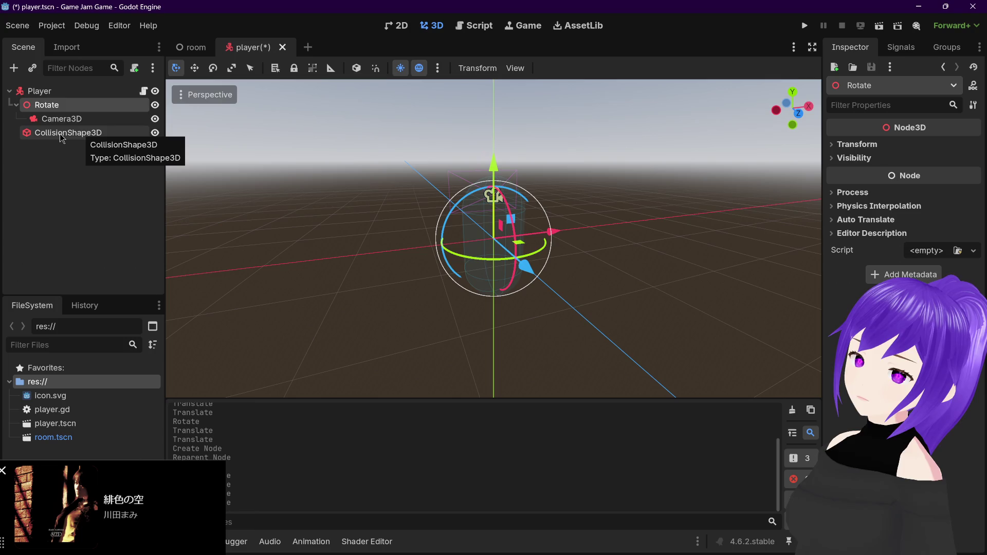
{"action": "mouse_move", "coordinate": [59, 136]}
{"action": "left_mouse_down"}
{"action": "mouse_move", "coordinate": [82, 112]}
{"action": "mouse_move", "coordinate": [72, 133]}
{"action": "mouse_move", "coordinate": [37, 136]}
{"action": "mouse_move", "coordinate": [69, 135]}
{"action": "mouse_move", "coordinate": [81, 120]}
{"action": "left_mouse_up"}
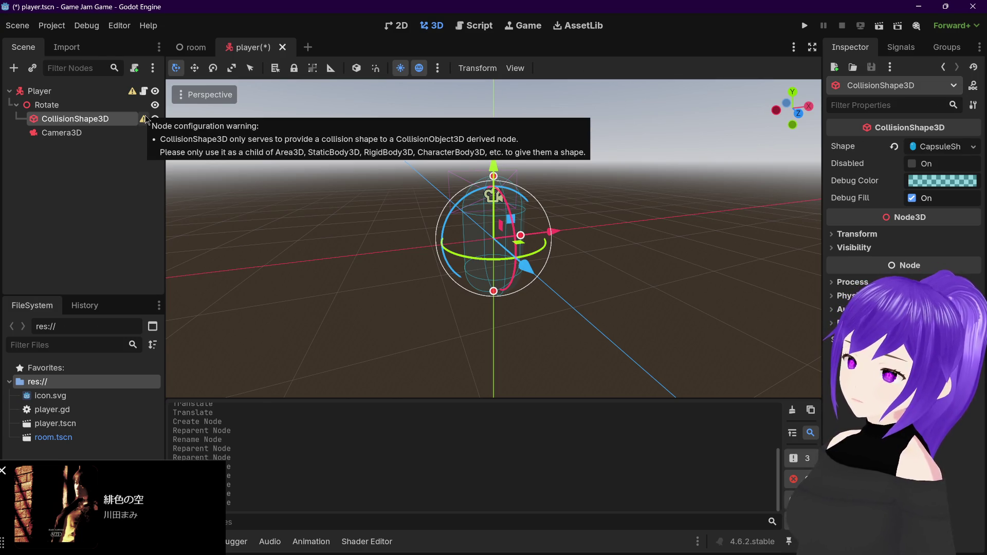
{"action": "left_click_drag", "start_coordinate": [75, 118], "coordinate": [80, 100]}
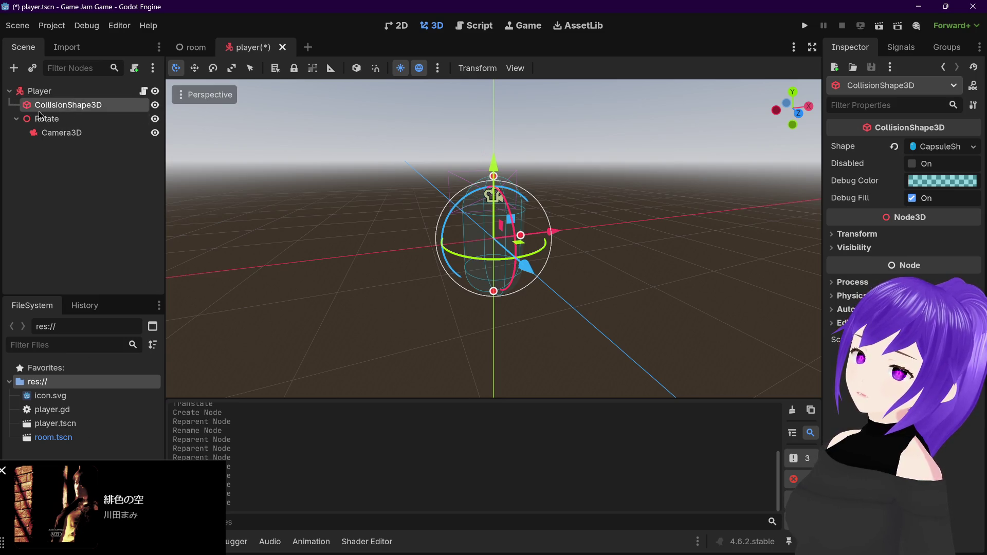
{"action": "left_click", "coordinate": [89, 120]}
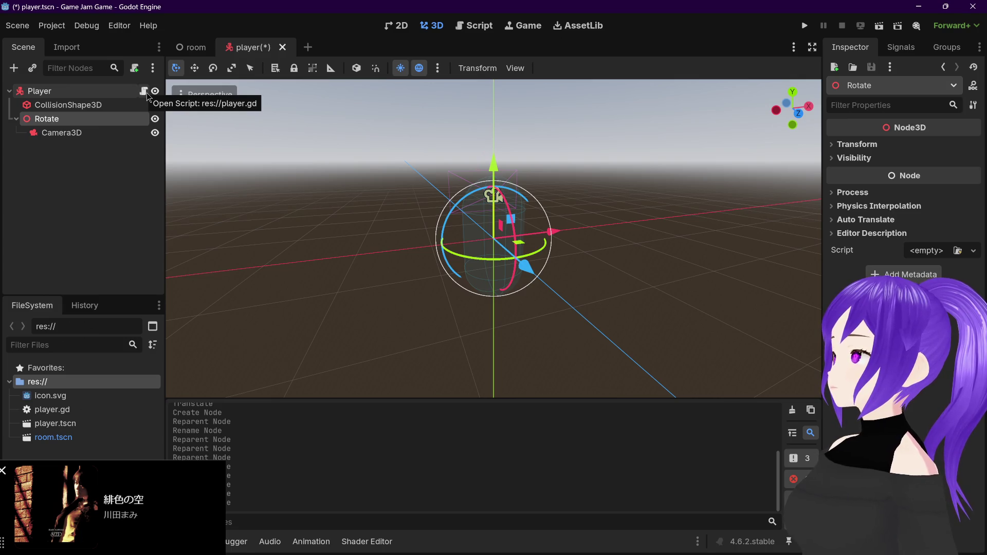
{"action": "left_click", "coordinate": [891, 51]}
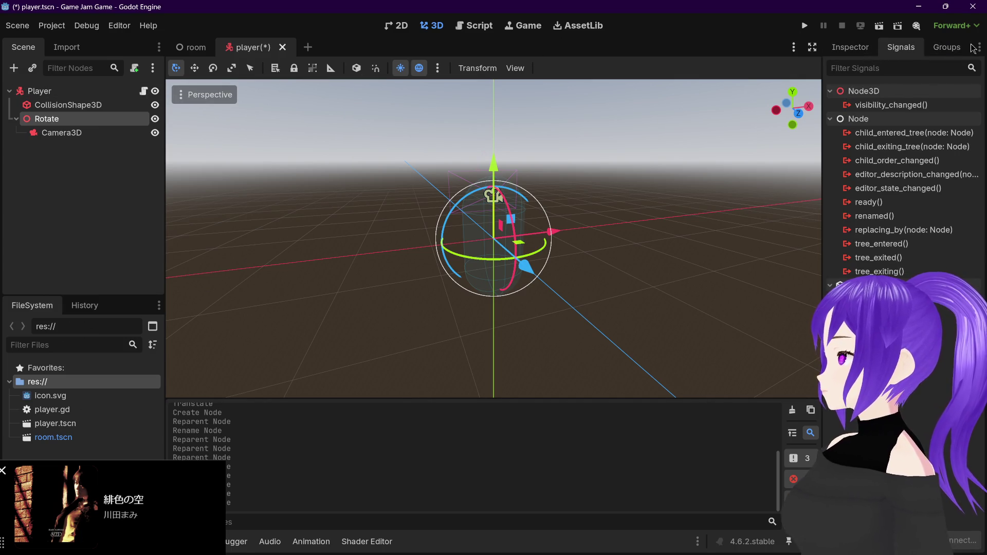
{"action": "left_click", "coordinate": [866, 48]}
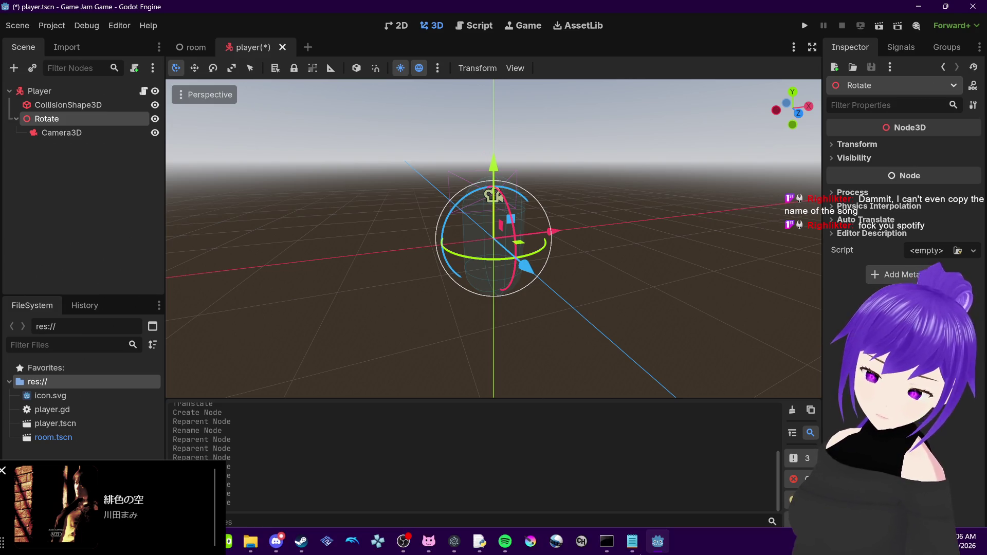
{"action": "mouse_move", "coordinate": [479, 541]}
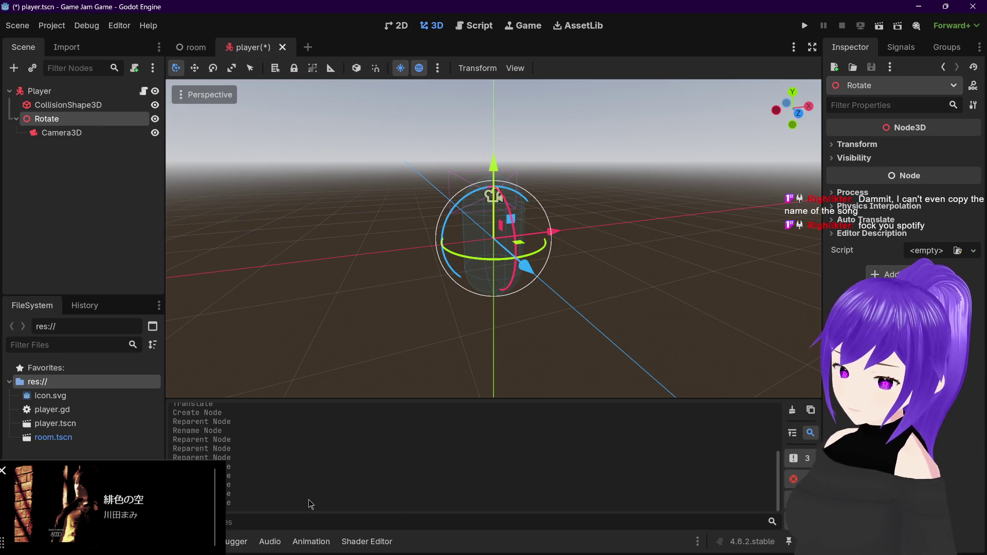
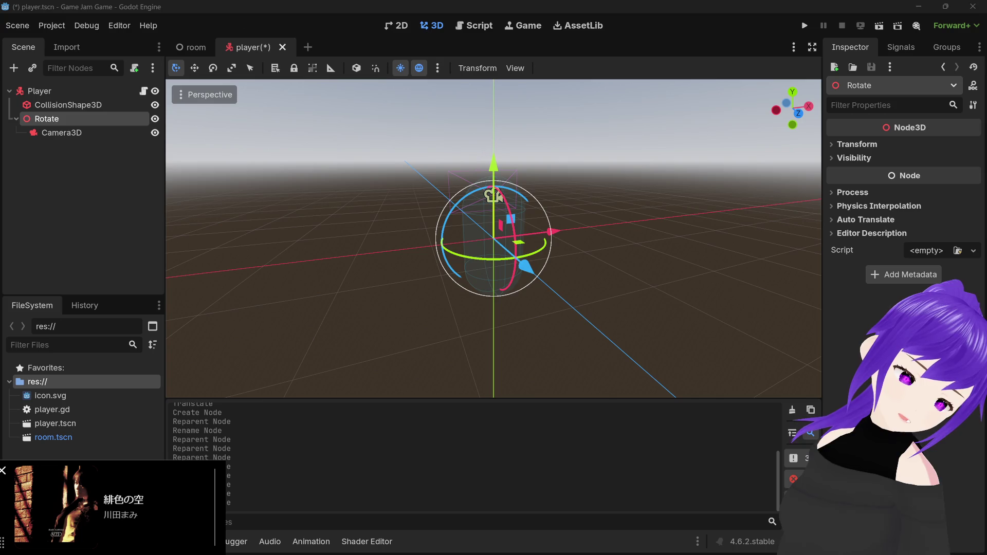
Save player.tscn and open the Player node's player.gd script for editing
{"action": "mouse_move", "coordinate": [199, 541]}
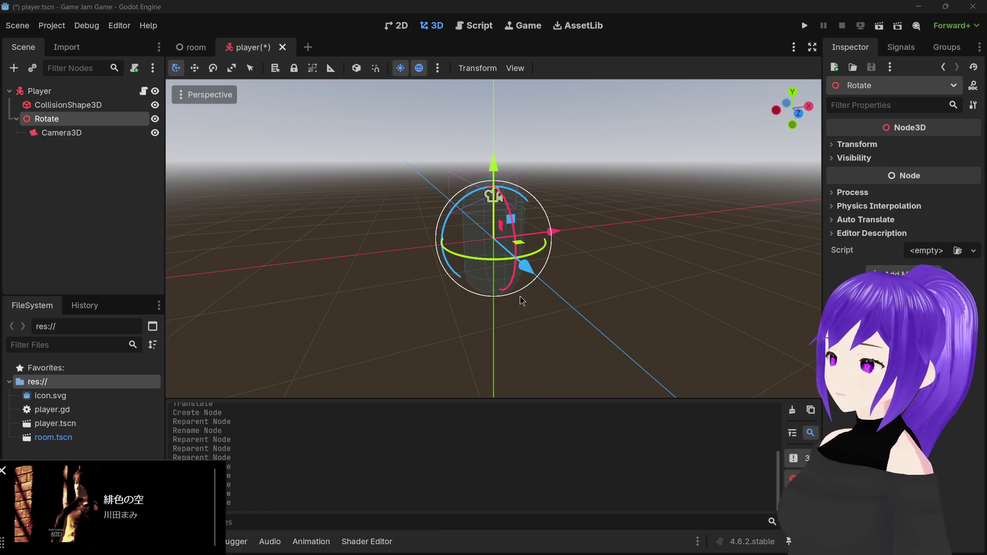
{"action": "left_click", "coordinate": [86, 182]}
{"action": "key", "text": "ctrl+s"}
{"action": "left_click", "coordinate": [64, 119]}
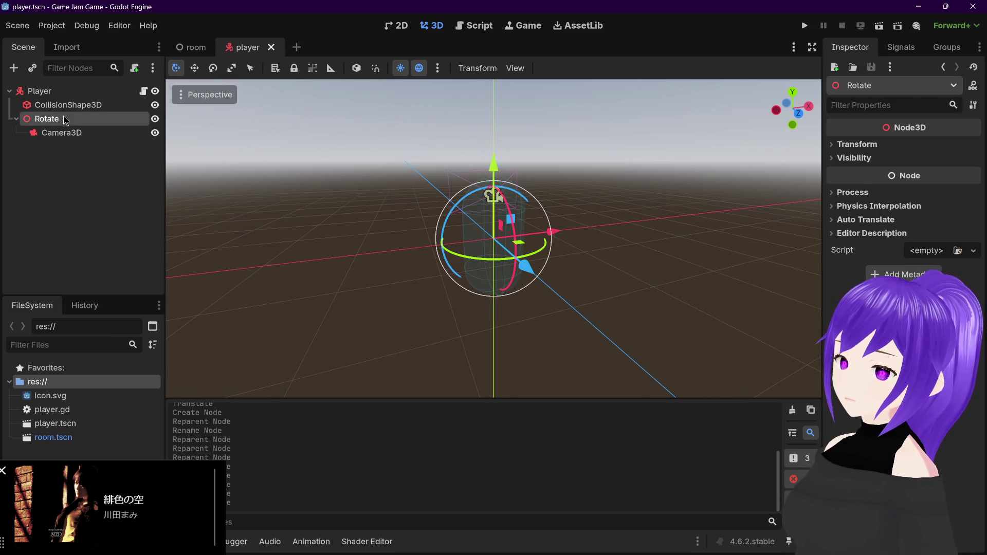
{"action": "left_click", "coordinate": [143, 93]}
{"action": "scroll", "coordinate": [478, 336], "scroll_direction": "down", "scroll_amount": 3}
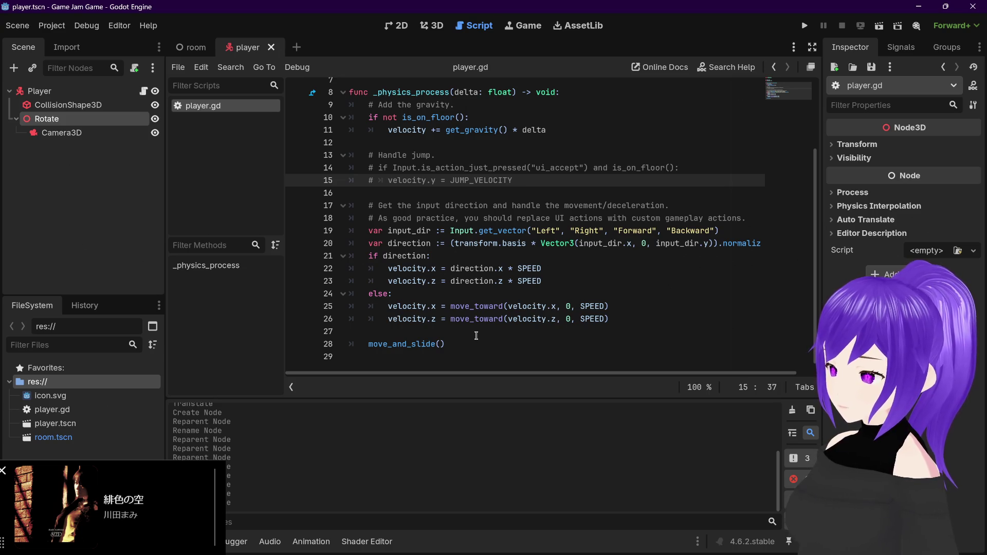
{"action": "scroll", "coordinate": [472, 333], "scroll_direction": "up", "scroll_amount": 2}
{"action": "scroll", "coordinate": [472, 332], "scroll_direction": "down", "scroll_amount": 2}
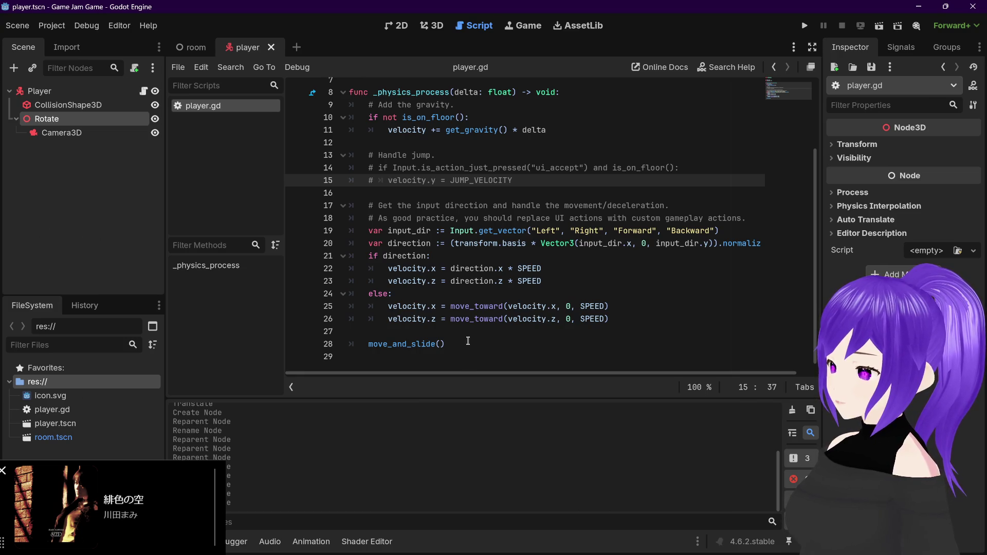
{"action": "scroll", "coordinate": [468, 340], "scroll_direction": "up", "scroll_amount": 2}
{"action": "scroll", "coordinate": [468, 341], "scroll_direction": "down", "scroll_amount": 2}
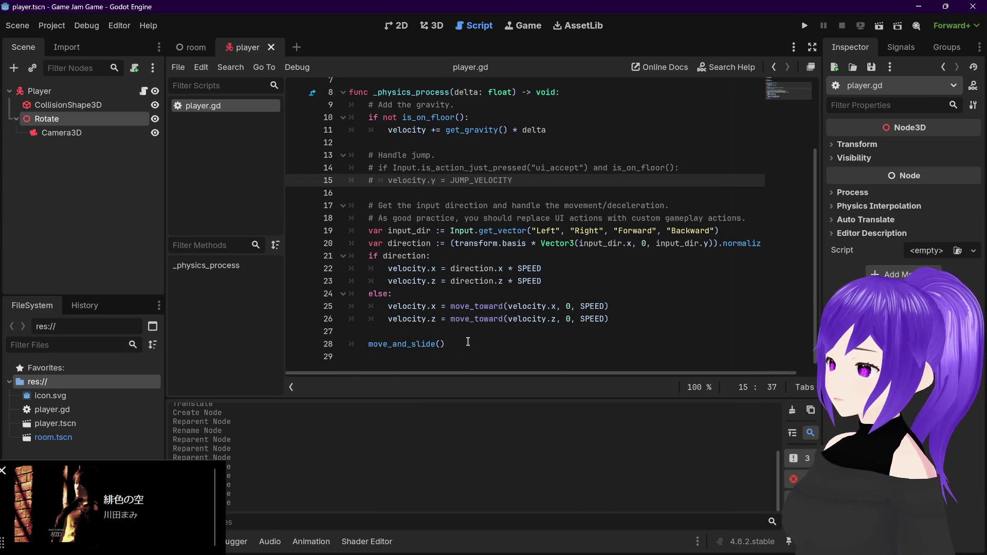
{"action": "scroll", "coordinate": [467, 341], "scroll_direction": "up", "scroll_amount": 1}
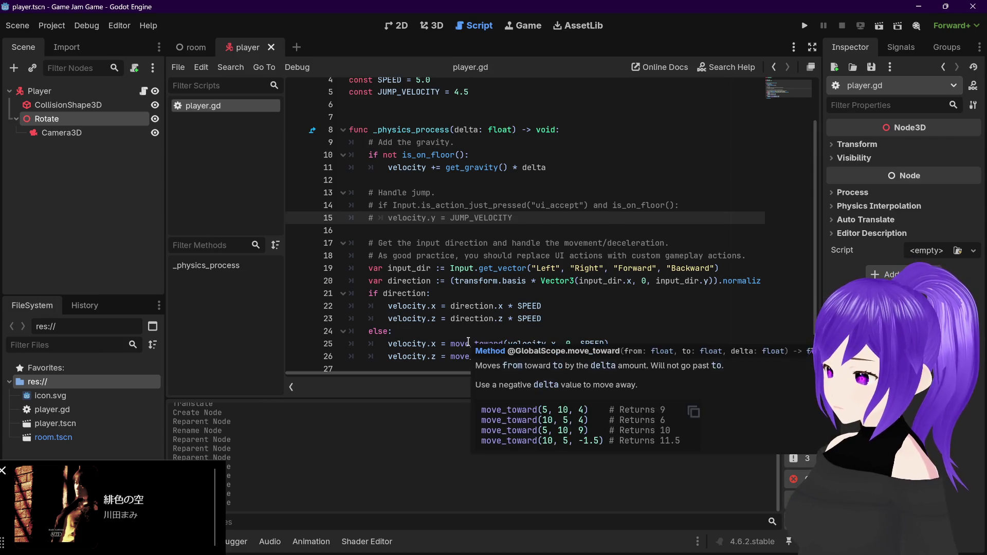
{"action": "scroll", "coordinate": [468, 341], "scroll_direction": "down", "scroll_amount": 1}
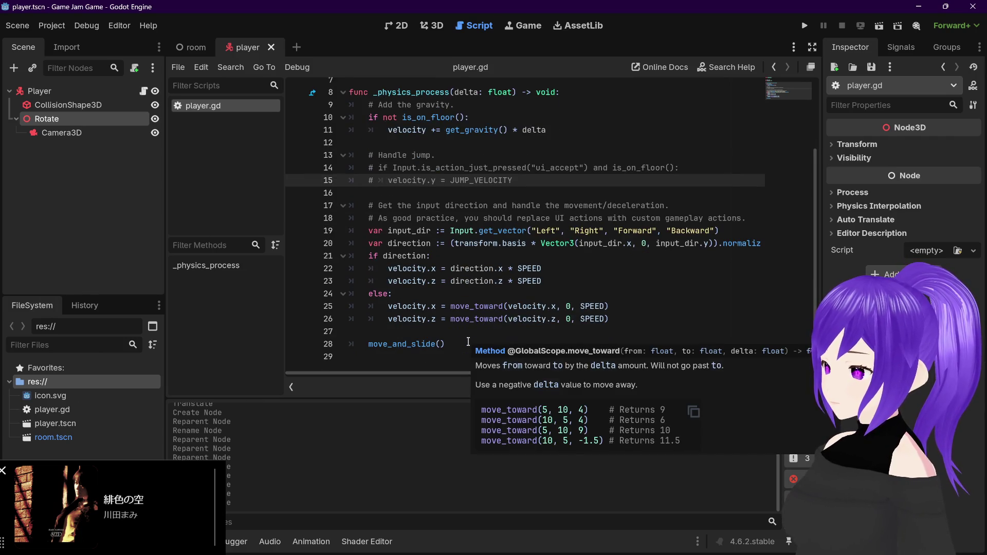
{"action": "scroll", "coordinate": [608, 312], "scroll_direction": "up", "scroll_amount": 1}
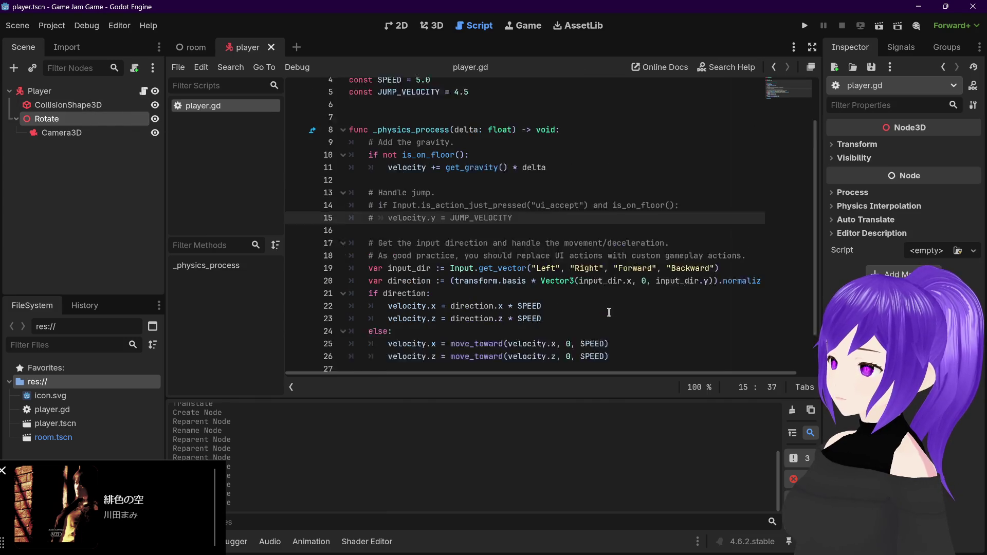
{"action": "scroll", "coordinate": [609, 312], "scroll_direction": "up", "scroll_amount": 1}
{"action": "scroll", "coordinate": [615, 314], "scroll_direction": "down", "scroll_amount": 1}
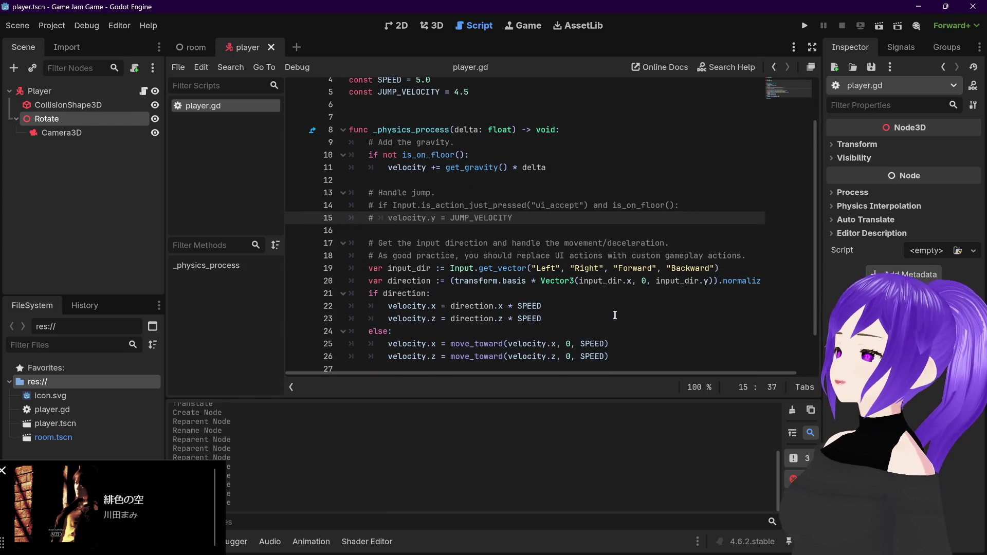
{"action": "scroll", "coordinate": [614, 315], "scroll_direction": "down", "scroll_amount": 1}
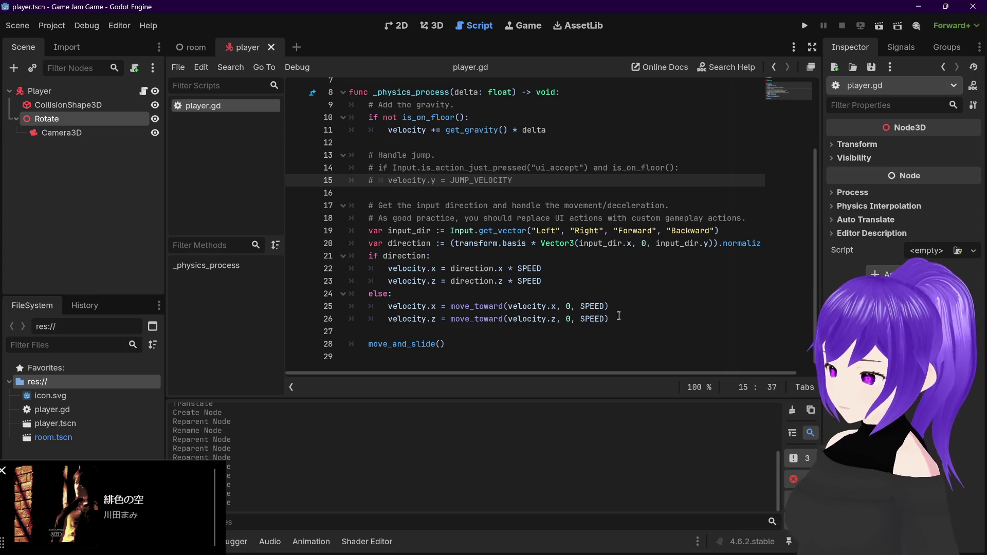
{"action": "mouse_move", "coordinate": [404, 343]}
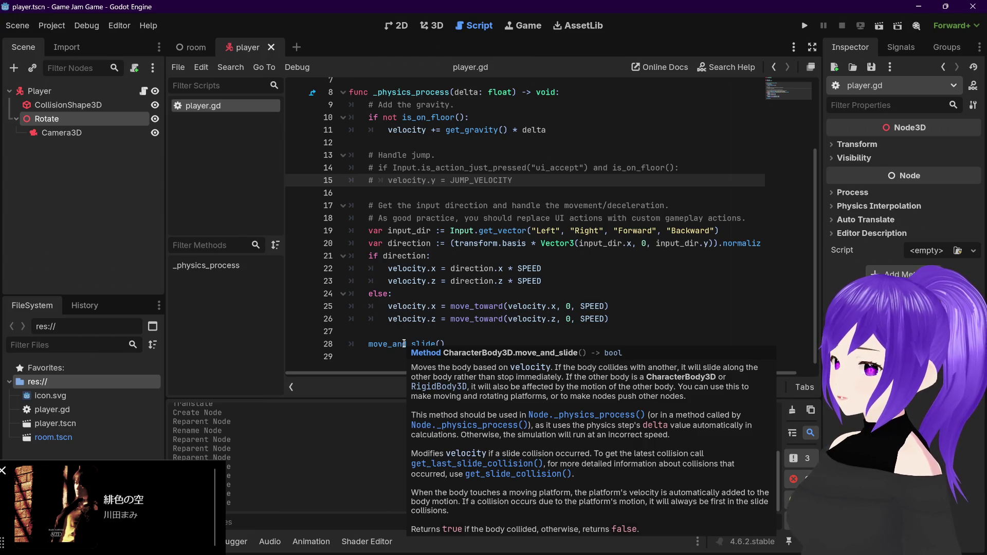
{"action": "mouse_move", "coordinate": [200, 543]}
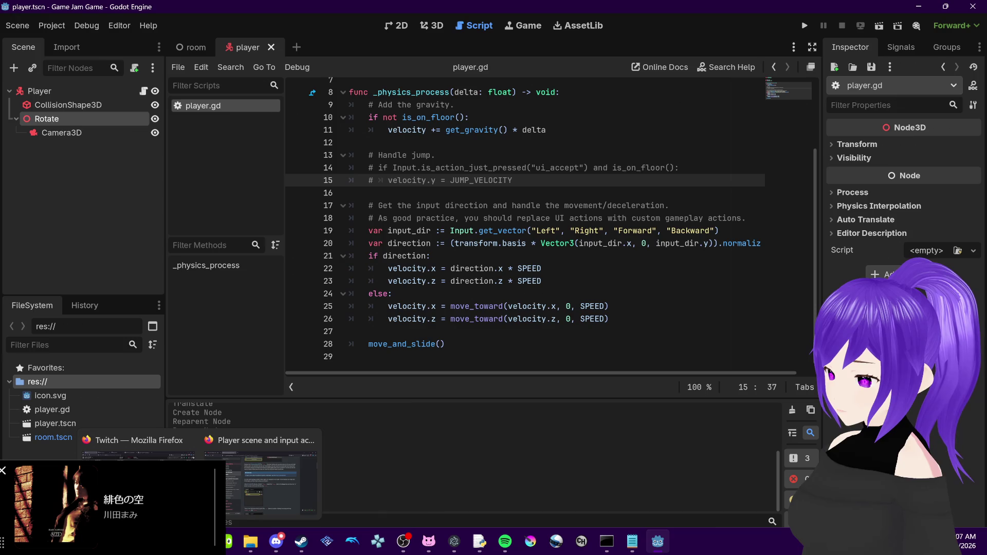
Open the 'Designing the mob scene' docs page in Firefox and scroll to the complete mob.gd script
{"action": "left_click", "coordinate": [259, 477]}
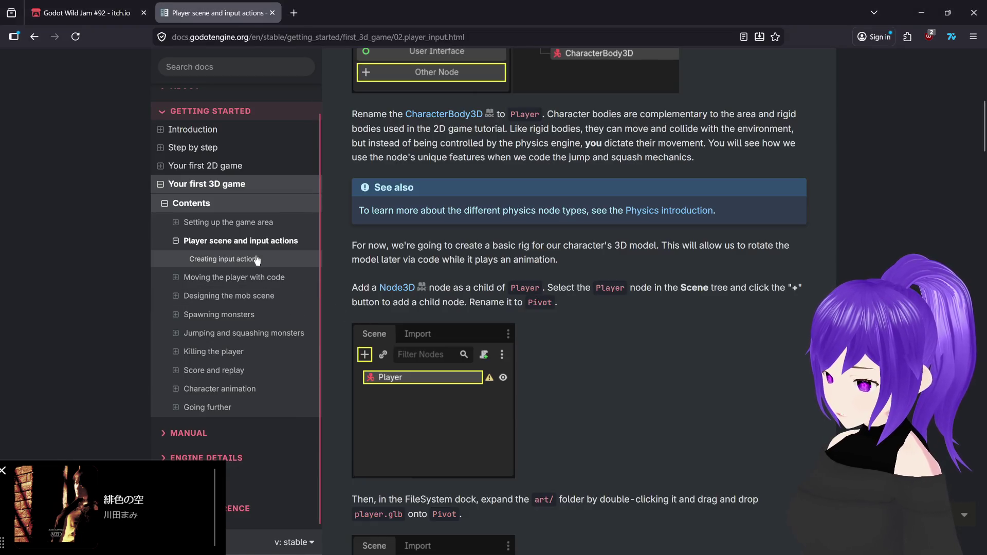
{"action": "left_click", "coordinate": [262, 297]}
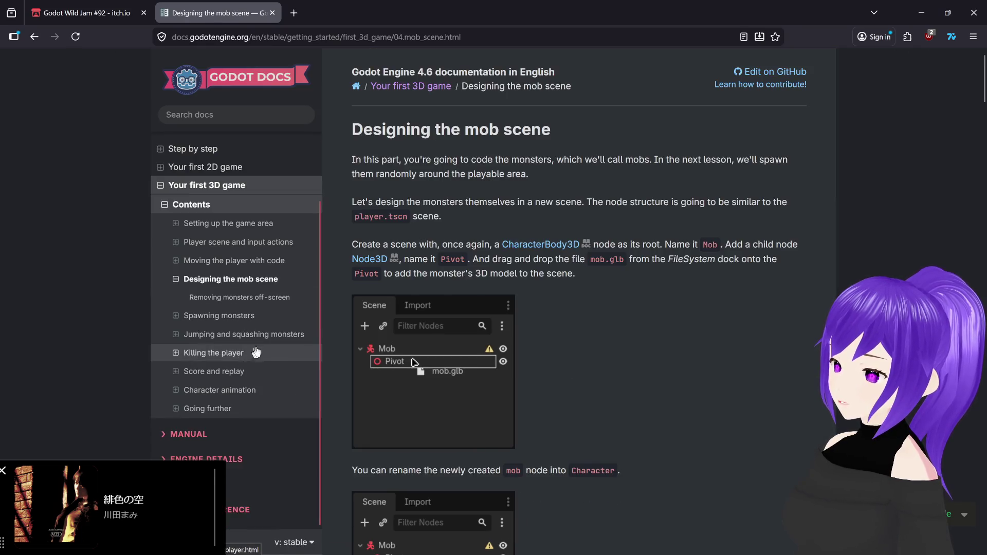
{"action": "scroll", "coordinate": [554, 433], "scroll_direction": "down", "scroll_amount": 20}
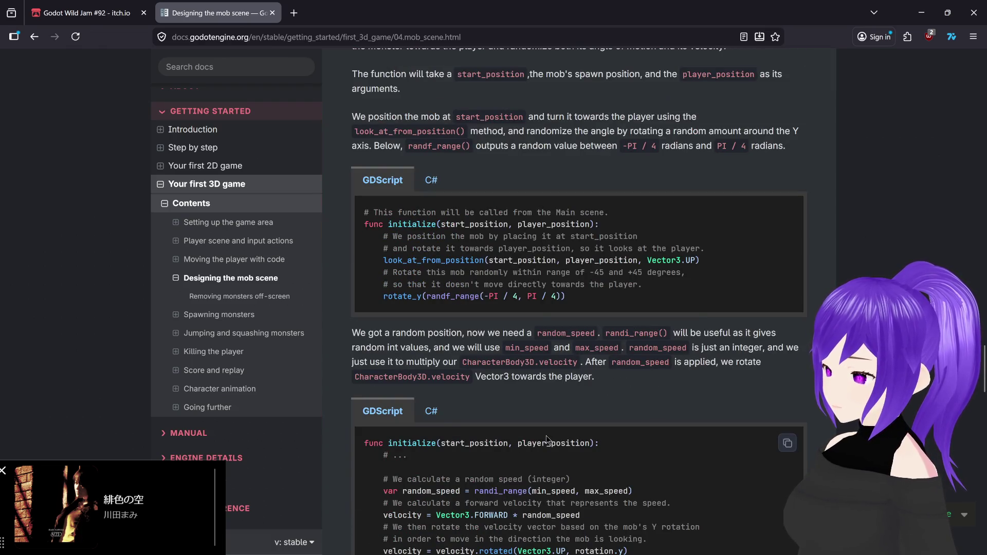
{"action": "scroll", "coordinate": [546, 435], "scroll_direction": "down", "scroll_amount": 5}
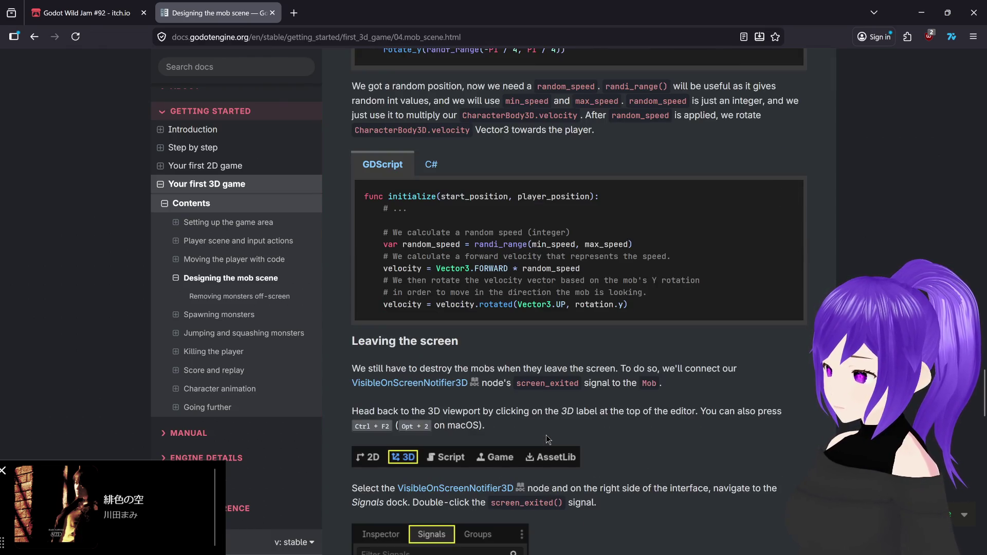
{"action": "scroll", "coordinate": [546, 435], "scroll_direction": "down", "scroll_amount": 4}
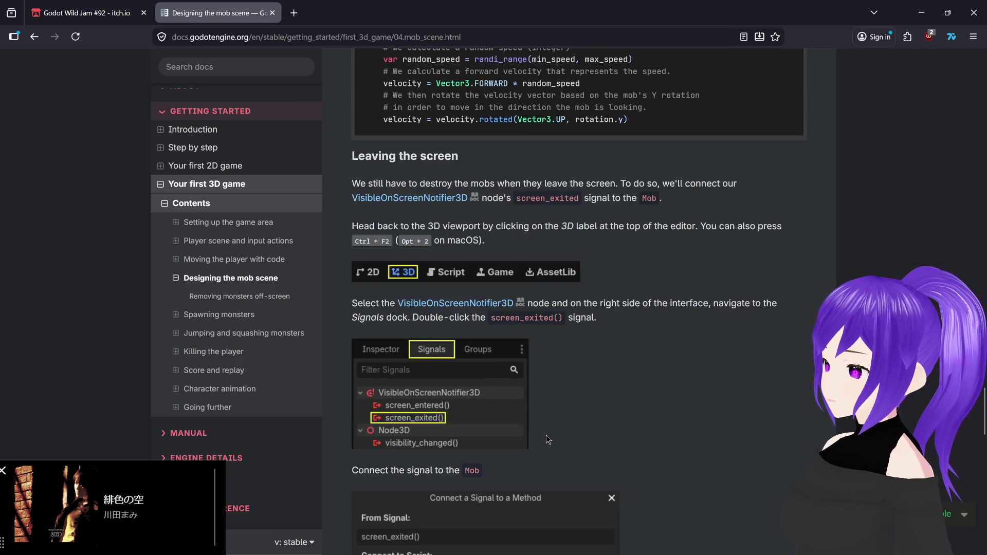
{"action": "scroll", "coordinate": [546, 435], "scroll_direction": "up", "scroll_amount": 5}
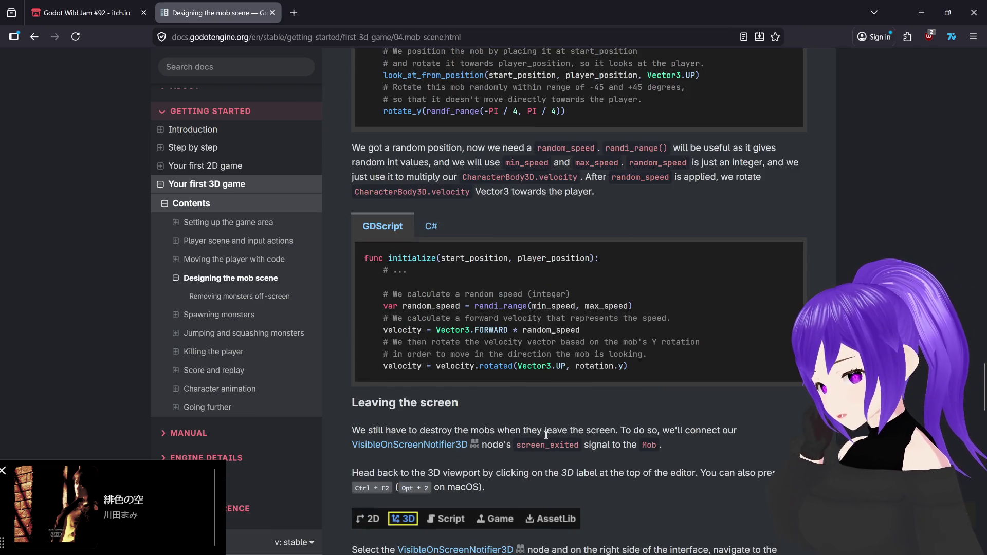
{"action": "scroll", "coordinate": [546, 435], "scroll_direction": "up", "scroll_amount": 6}
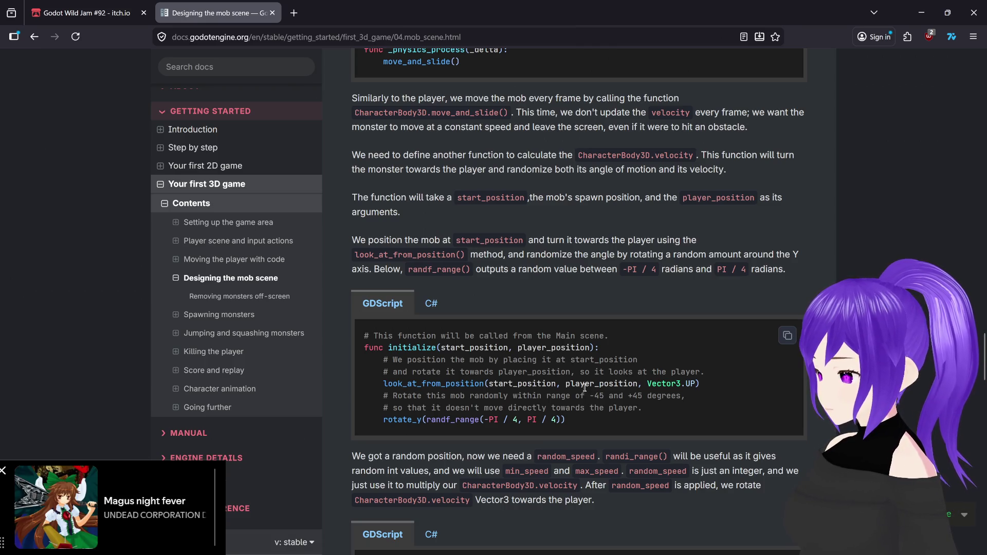
{"action": "scroll", "coordinate": [584, 388], "scroll_direction": "down", "scroll_amount": 3}
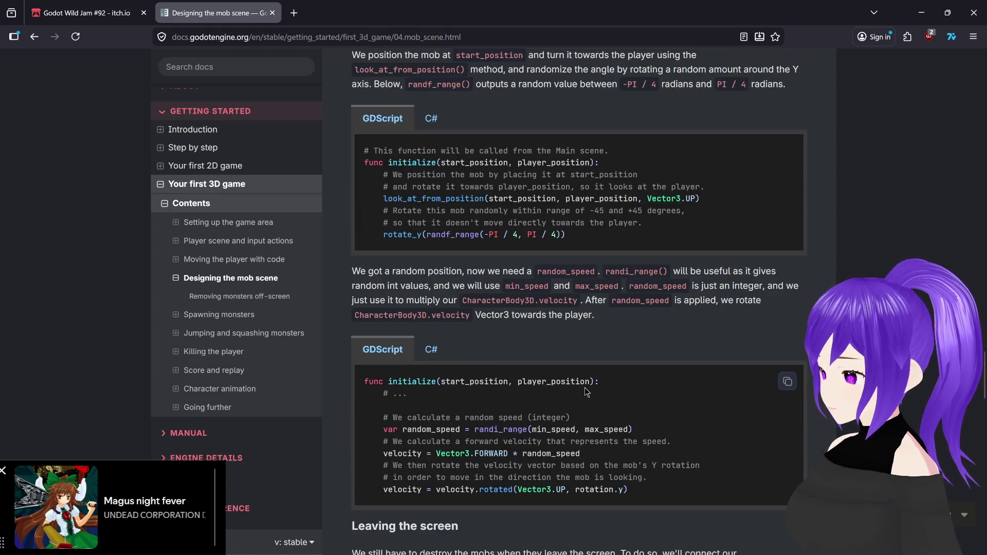
{"action": "scroll", "coordinate": [586, 392], "scroll_direction": "down", "scroll_amount": 13}
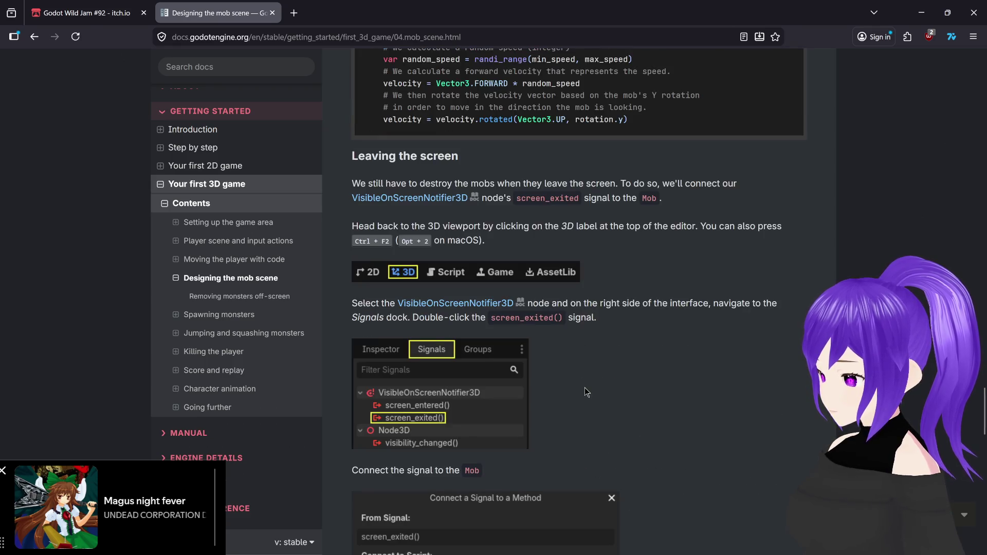
{"action": "scroll", "coordinate": [585, 387], "scroll_direction": "down", "scroll_amount": 9}
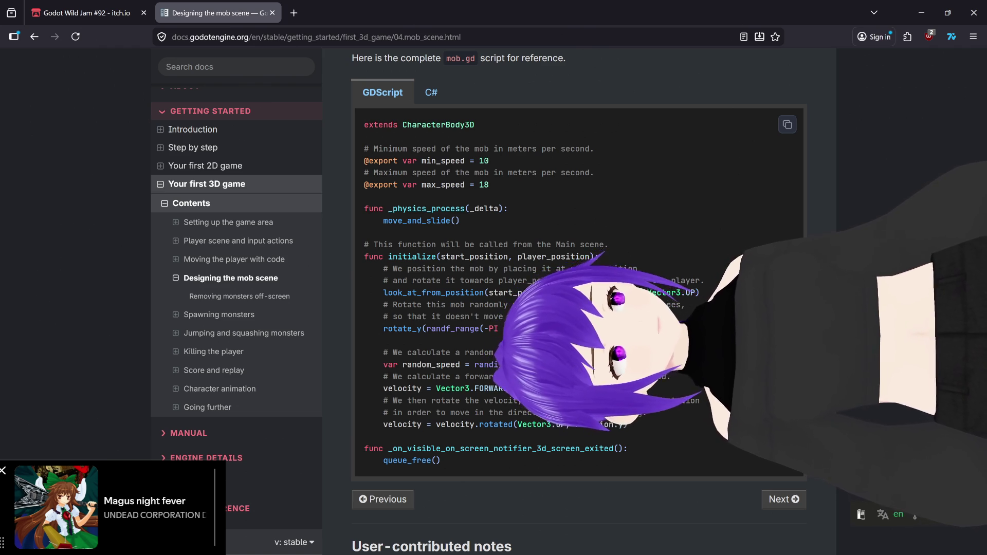
Bring the Godot editor back to the front from the taskbar
{"action": "mouse_move", "coordinate": [704, 534]}
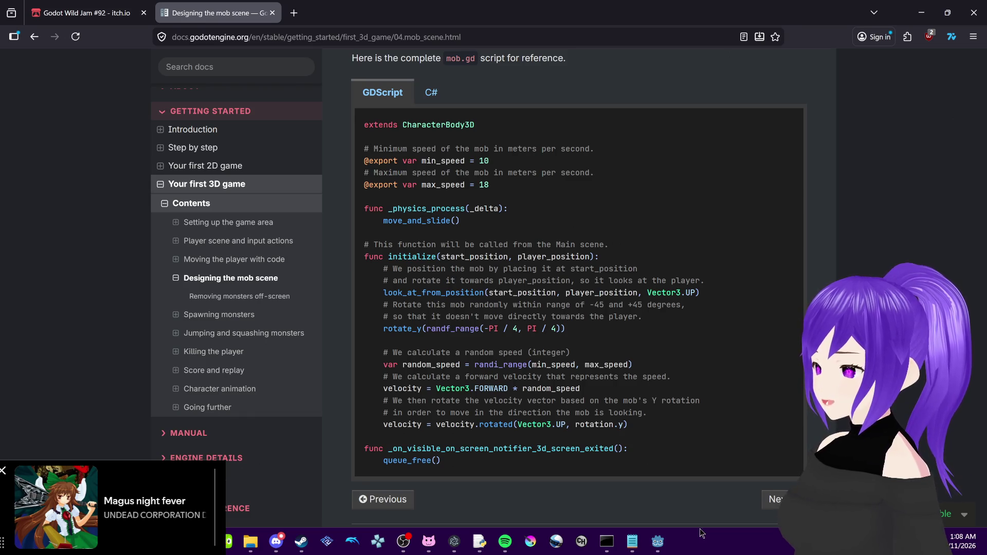
{"action": "mouse_move", "coordinate": [661, 546]}
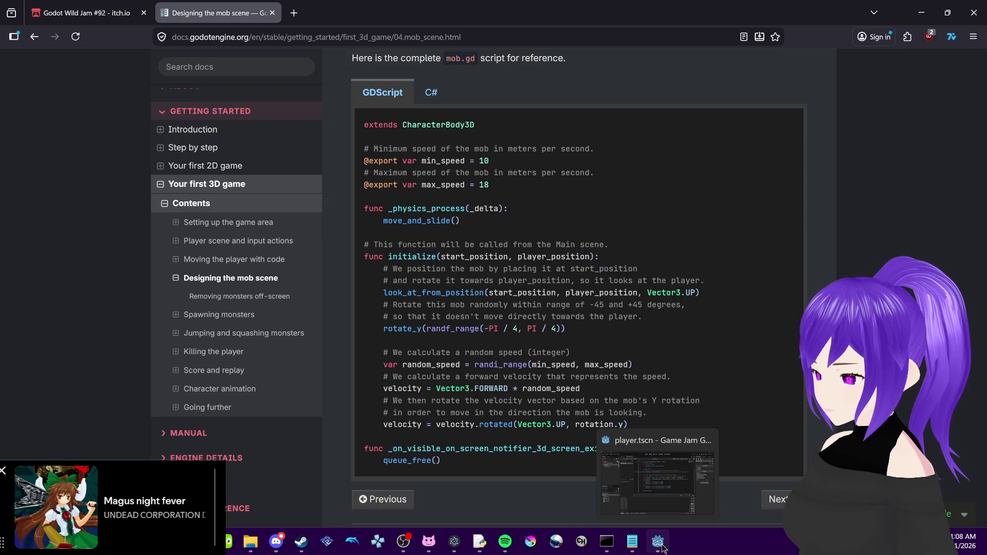
{"action": "left_click", "coordinate": [663, 548]}
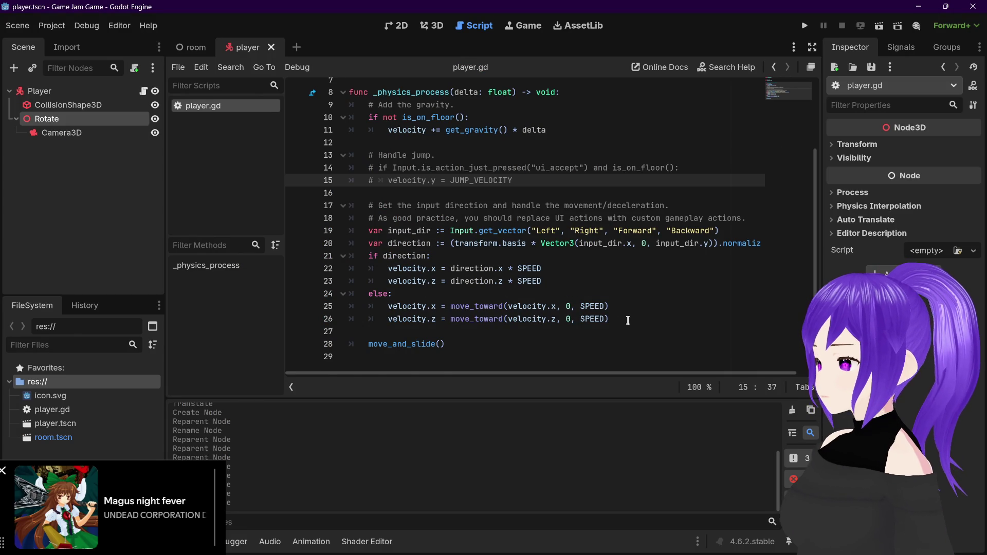
Add a bare rotate() call on line 28, above move_and_slide(), via autocomplete
{"action": "left_click", "coordinate": [625, 322]}
{"action": "key", "text": "Return"}
{"action": "key", "text": "BackSpace"}
{"action": "key", "text": "Return"}
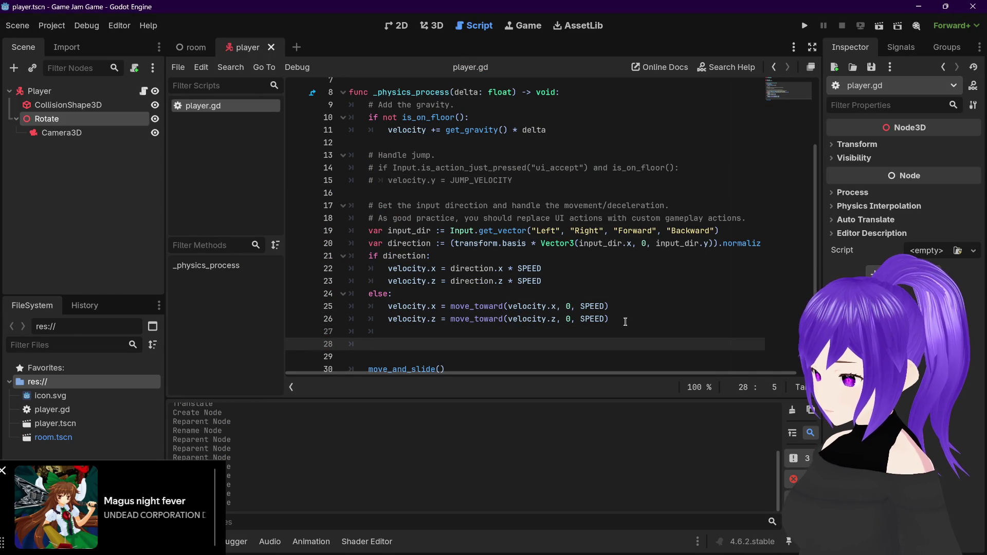
{"action": "type", "text": "ror"}
{"action": "key", "text": "BackSpace"}
{"action": "type", "text": "tate"}
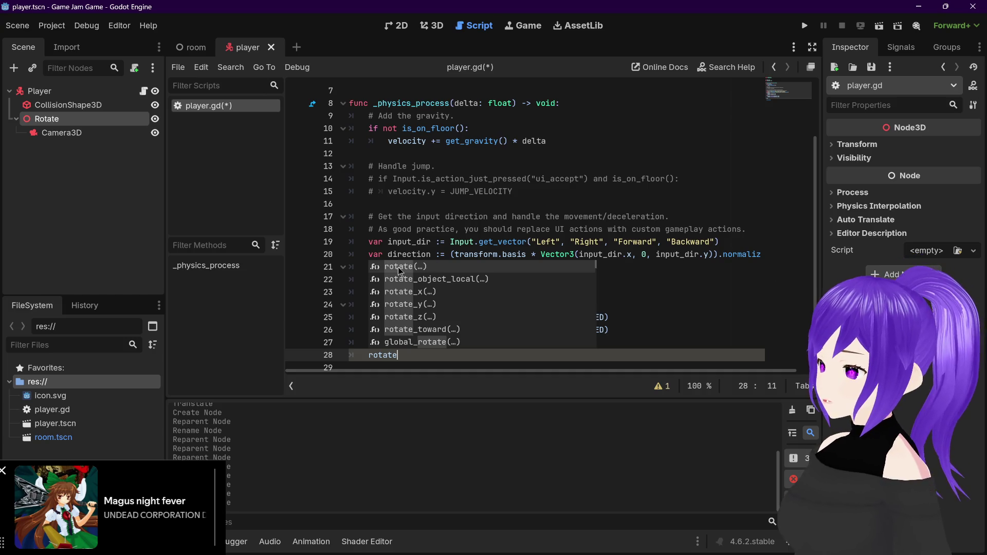
{"action": "left_click", "coordinate": [426, 267]}
{"action": "scroll", "coordinate": [426, 266], "scroll_direction": "down", "scroll_amount": 1}
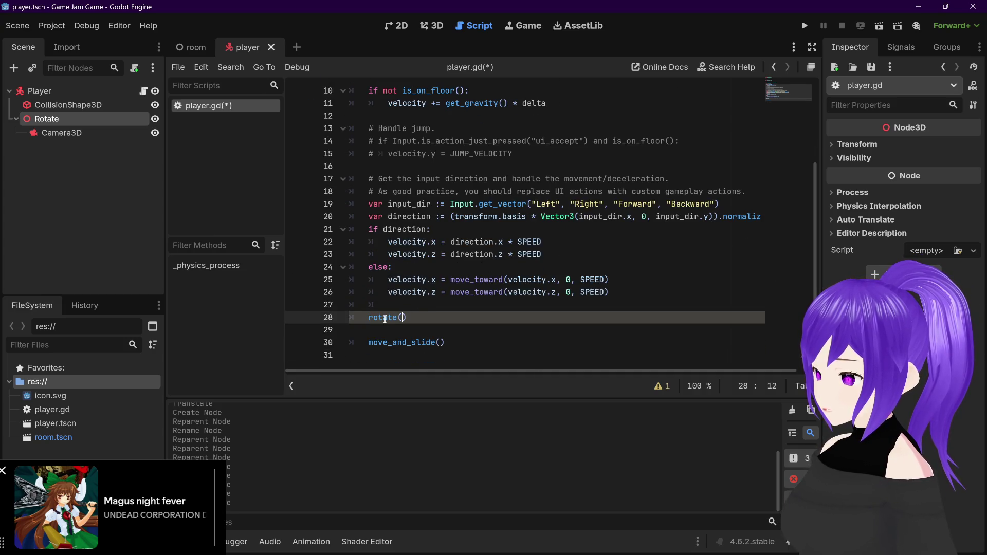
{"action": "mouse_move", "coordinate": [385, 319]}
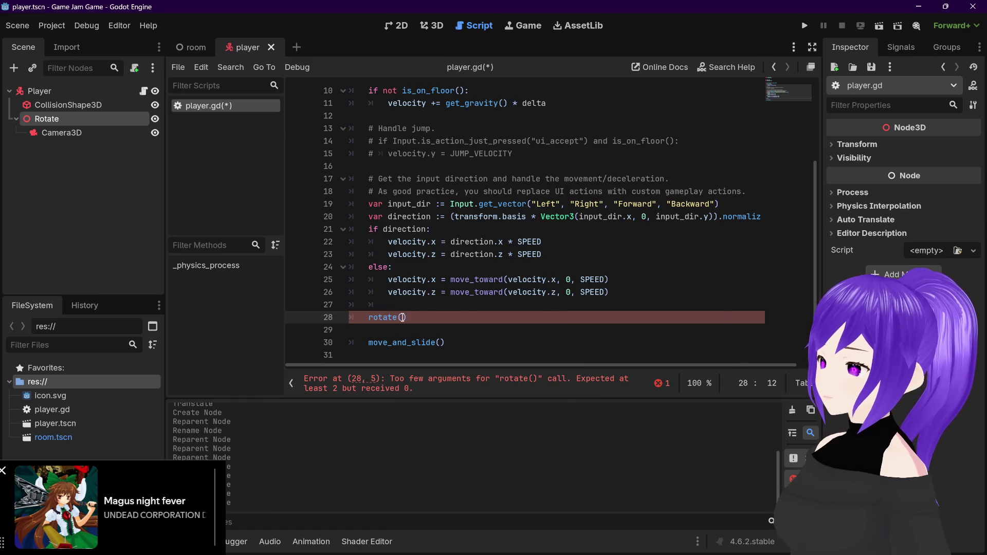
{"action": "left_click", "coordinate": [52, 25]}
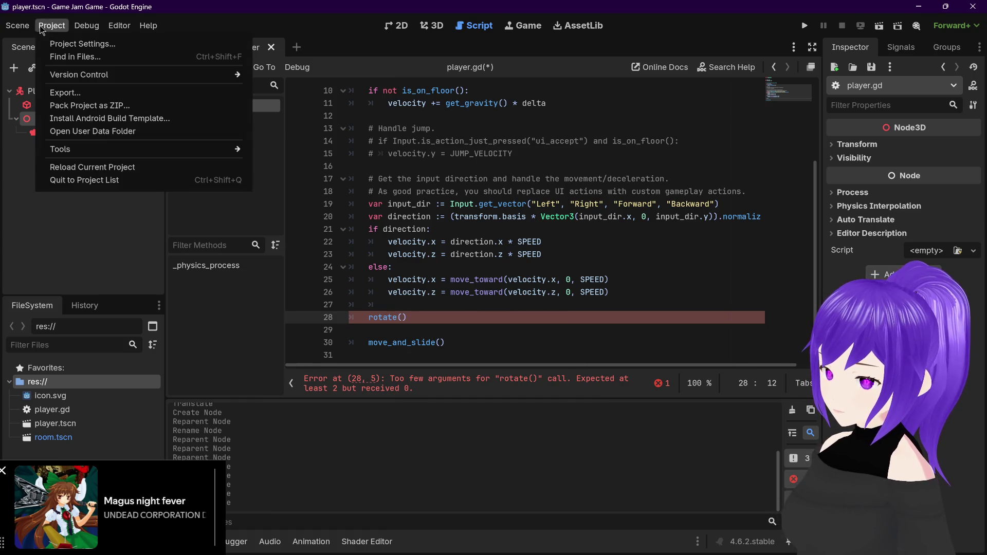
In the Input Map, collapse the Left, Right, Forward and Backward actions
{"action": "left_click", "coordinate": [51, 45]}
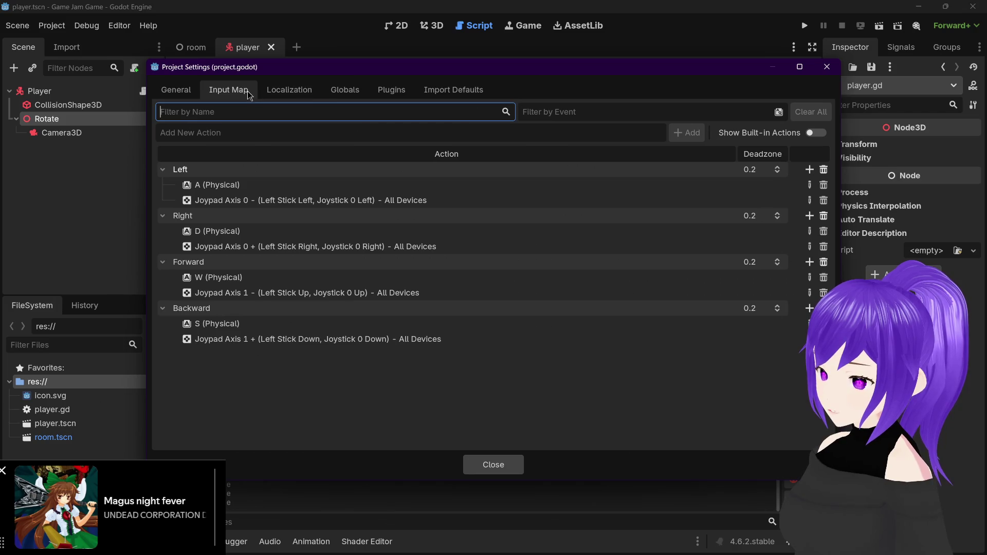
{"action": "left_click", "coordinate": [163, 169]}
{"action": "left_click", "coordinate": [162, 185]}
{"action": "left_click", "coordinate": [163, 200]}
{"action": "left_click", "coordinate": [162, 215]}
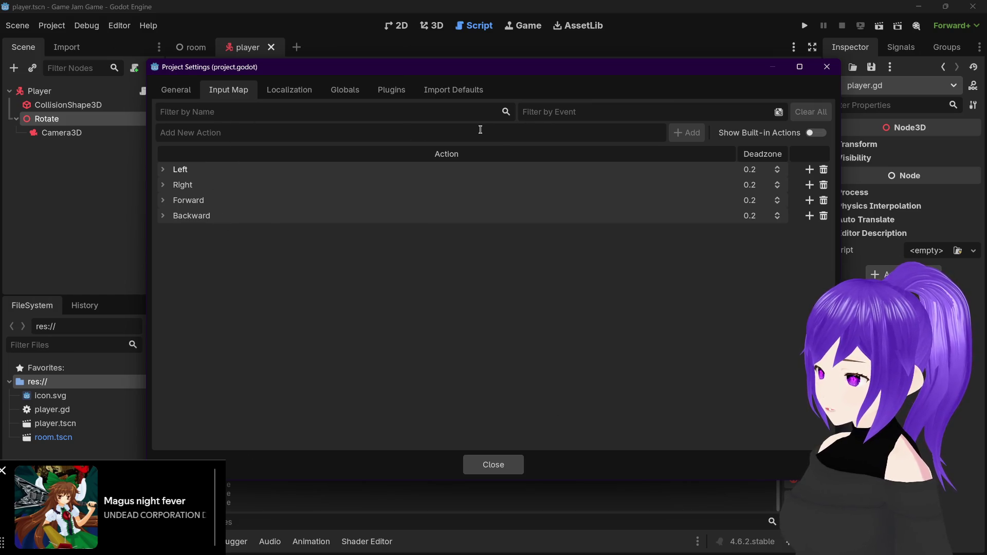
Add the CameraLeft, CameraRight, CameraUp and CameraDown actions
{"action": "type", "text": "Camera"}
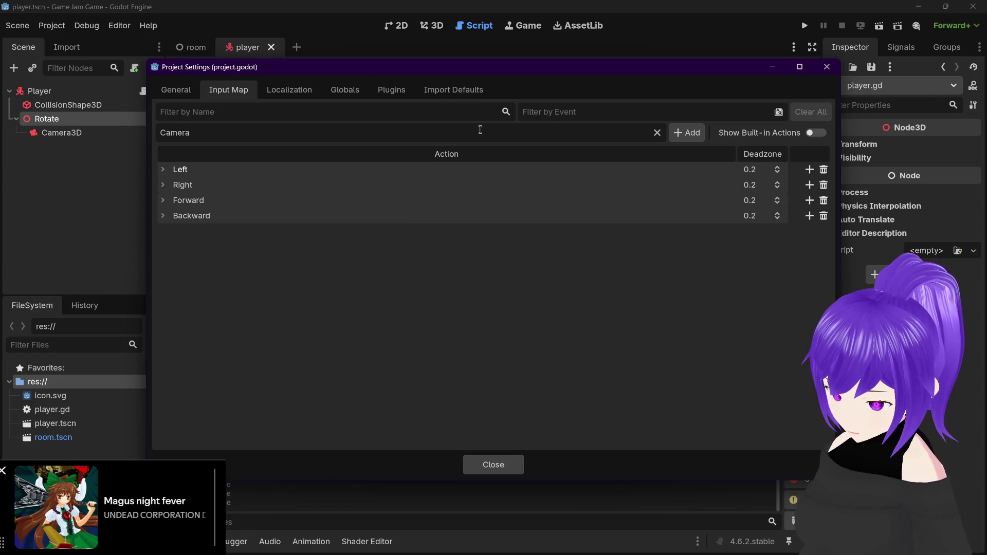
{"action": "type", "text": " Left"}
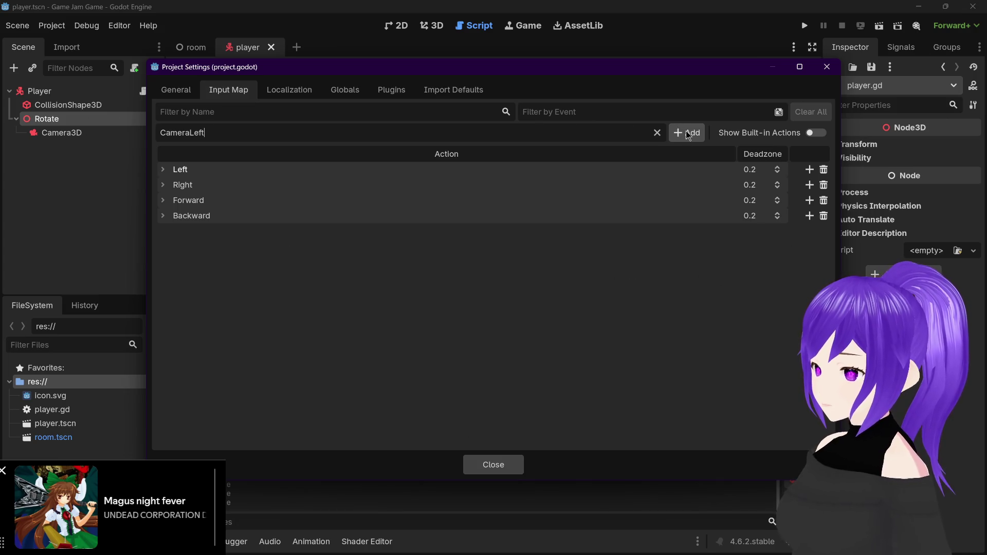
{"action": "key", "text": "Return"}
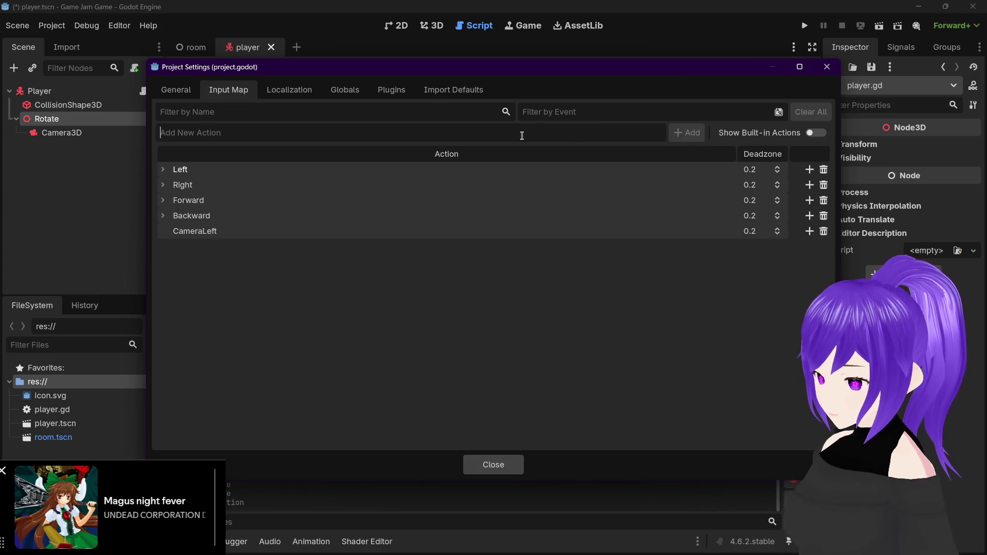
{"action": "type", "text": "CameraRight"}
{"action": "key", "text": "Return"}
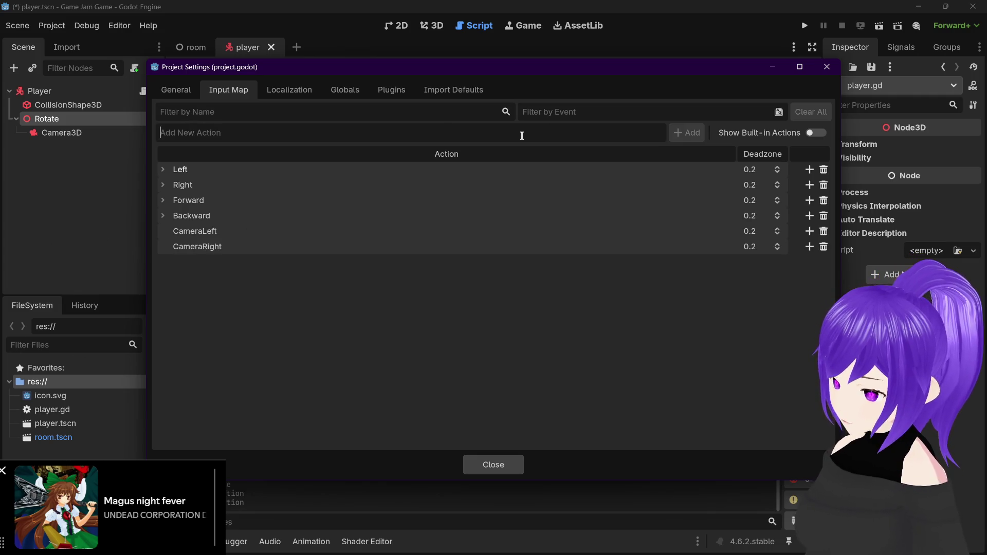
{"action": "type", "text": "CameraUp"}
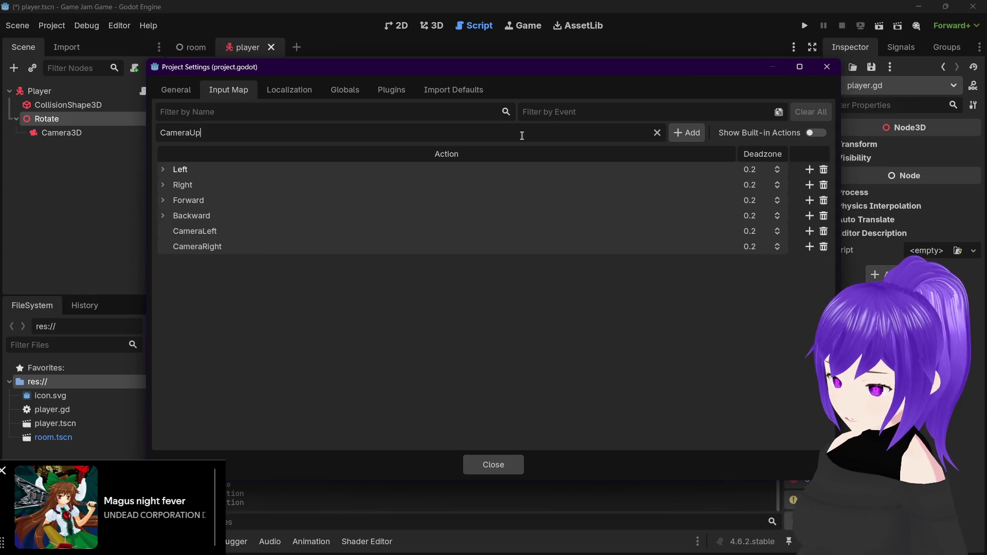
{"action": "key", "text": "Return"}
{"action": "type", "text": "Camera"}
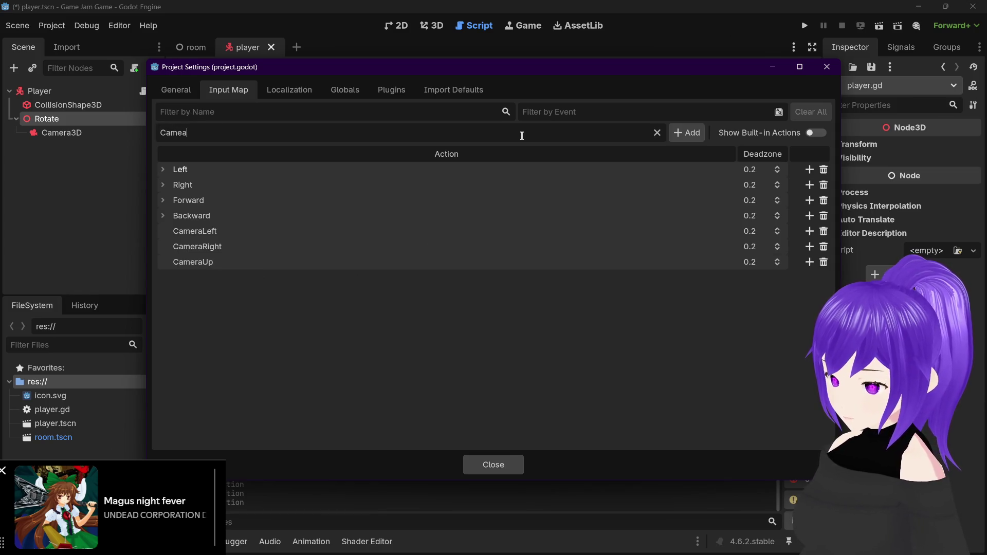
{"action": "type", "text": "Down"}
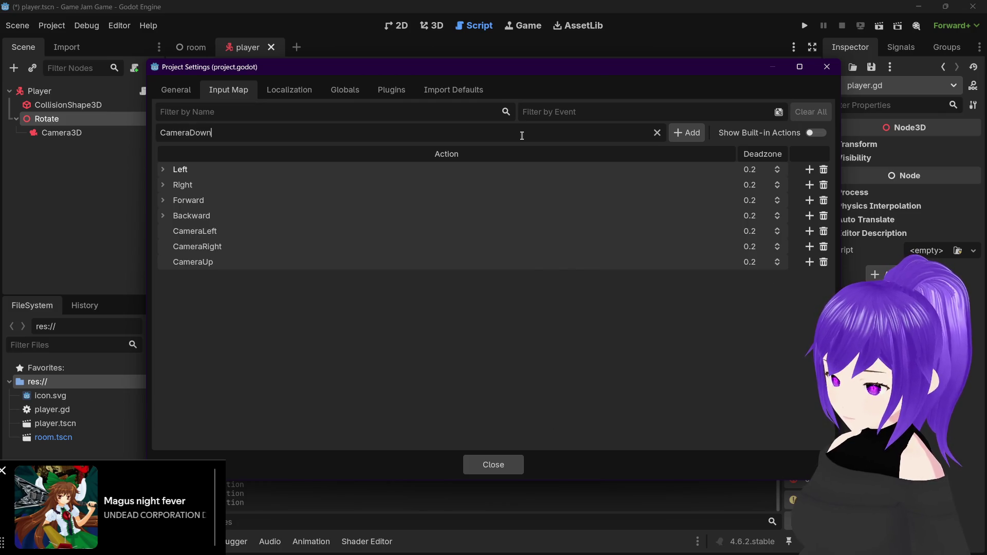
{"action": "key", "text": "Return"}
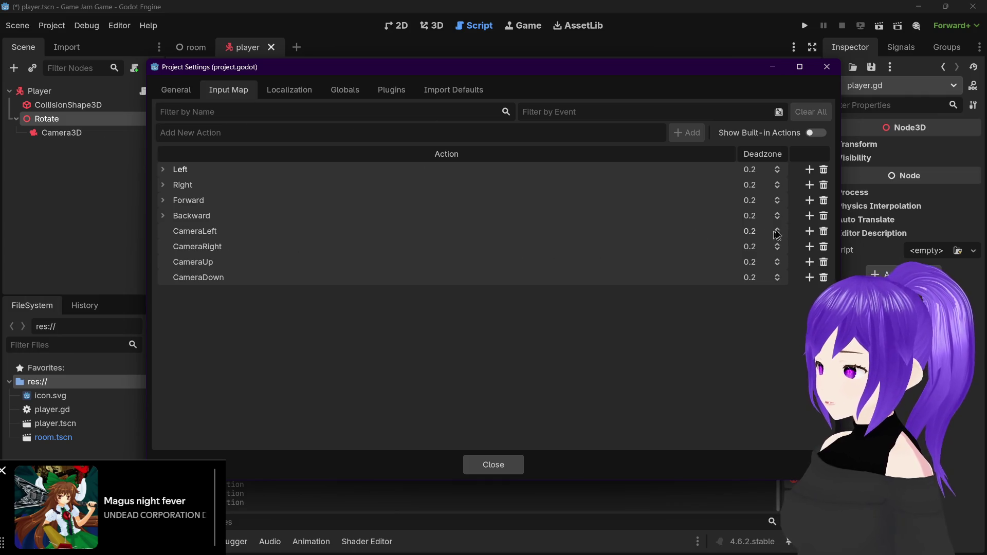
Open CameraLeft's Event Configuration and browse the Mouse Buttons and Keyboard Keys lists
{"action": "left_click", "coordinate": [810, 231]}
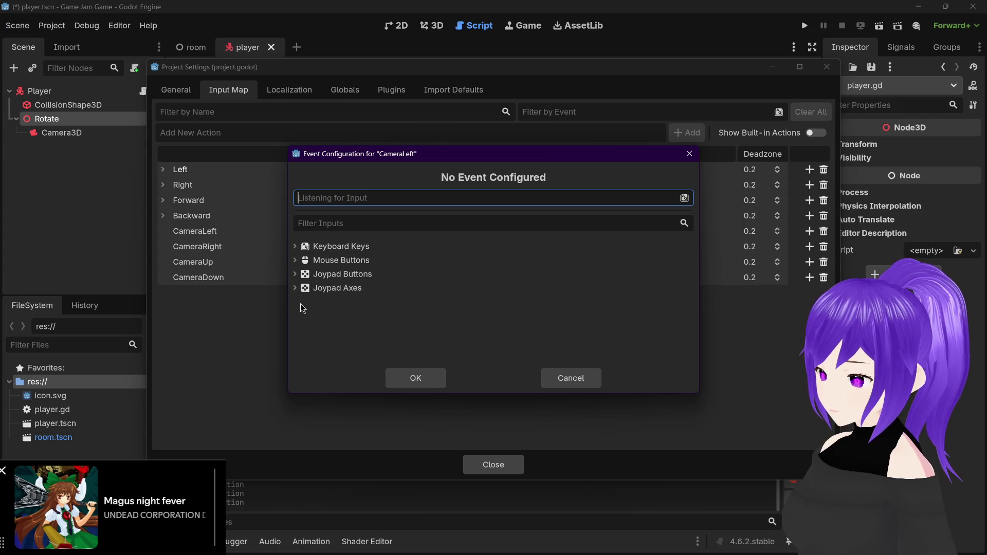
{"action": "left_click", "coordinate": [296, 260]}
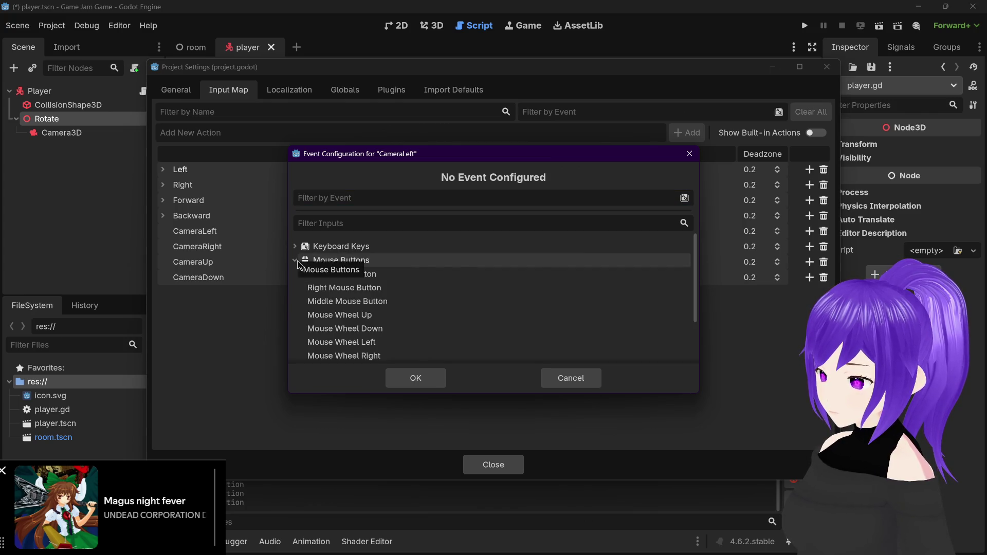
{"action": "scroll", "coordinate": [329, 286], "scroll_direction": "down", "scroll_amount": 5}
{"action": "scroll", "coordinate": [331, 290], "scroll_direction": "up", "scroll_amount": 5}
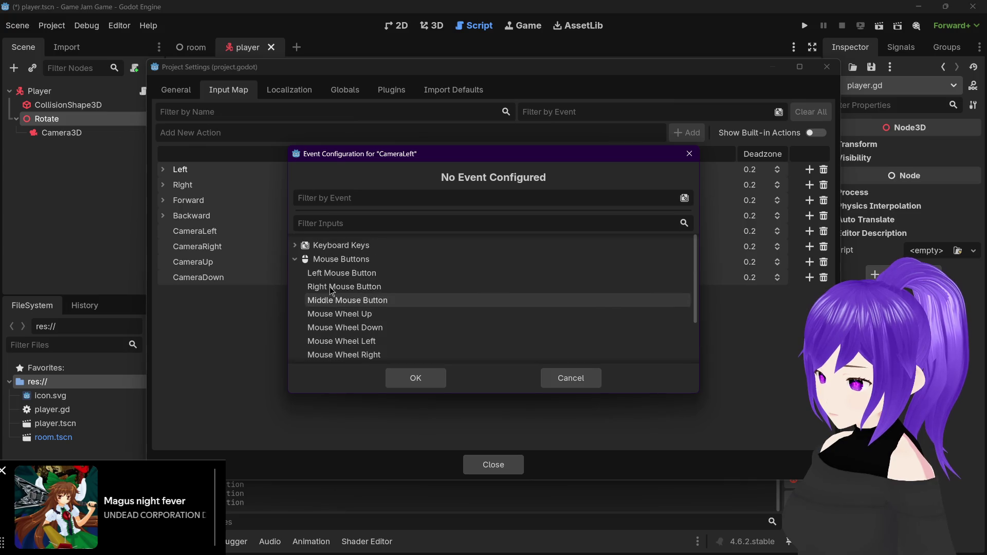
{"action": "left_click", "coordinate": [295, 261]}
{"action": "left_click", "coordinate": [296, 247]}
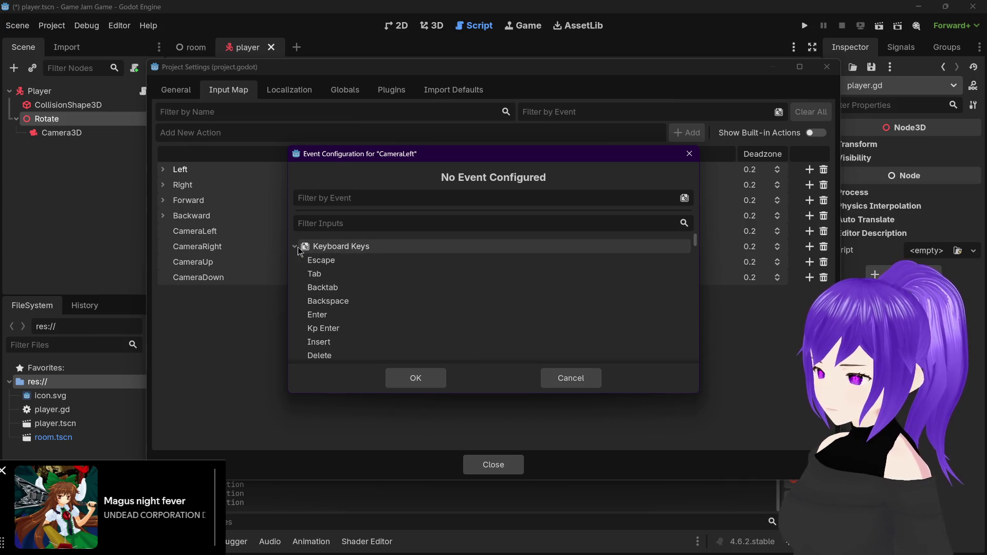
{"action": "scroll", "coordinate": [304, 271], "scroll_direction": "down", "scroll_amount": 5}
{"action": "scroll", "coordinate": [304, 270], "scroll_direction": "down", "scroll_amount": 8}
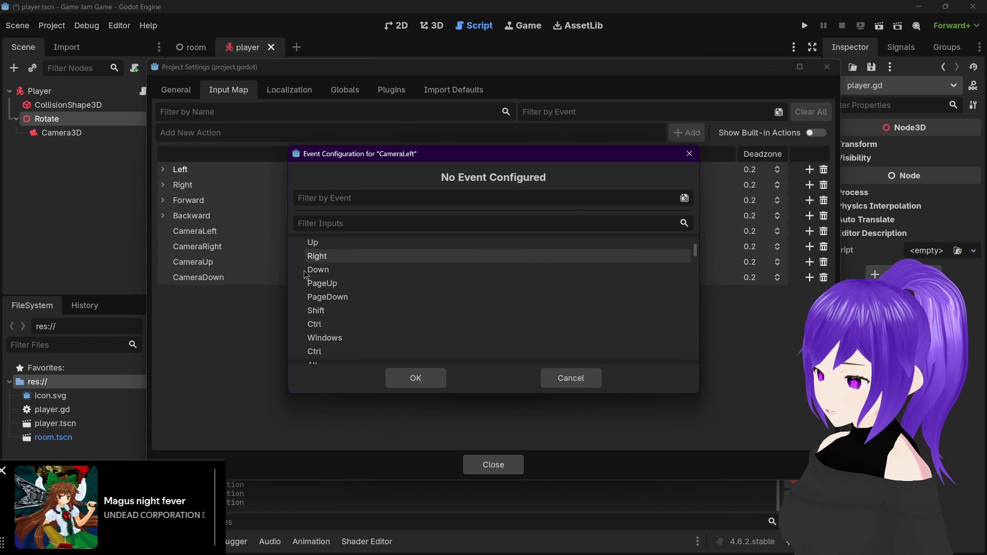
{"action": "scroll", "coordinate": [304, 274], "scroll_direction": "down", "scroll_amount": 5}
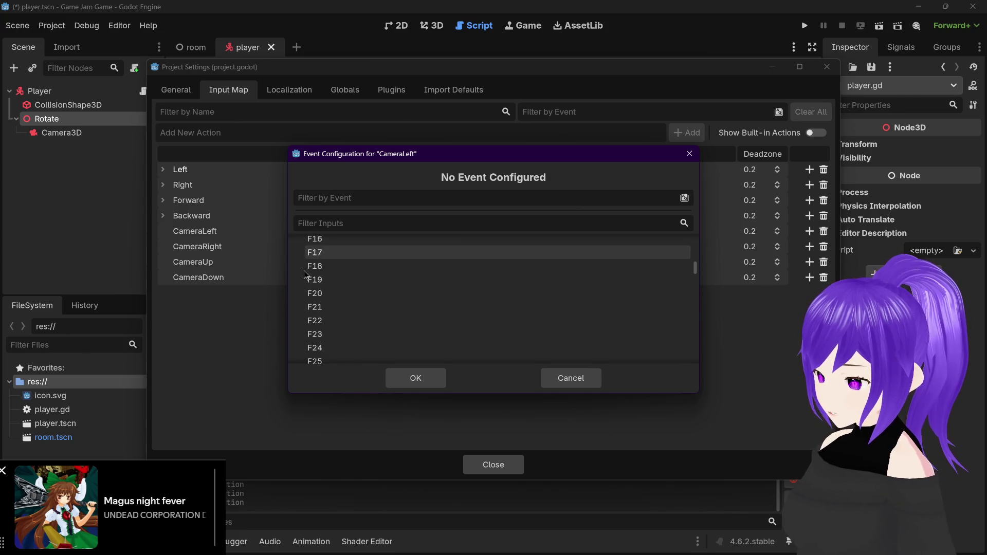
{"action": "mouse_move", "coordinate": [695, 268]}
{"action": "left_mouse_down"}
{"action": "mouse_move", "coordinate": [690, 362]}
{"action": "mouse_move", "coordinate": [694, 240]}
{"action": "left_mouse_up"}
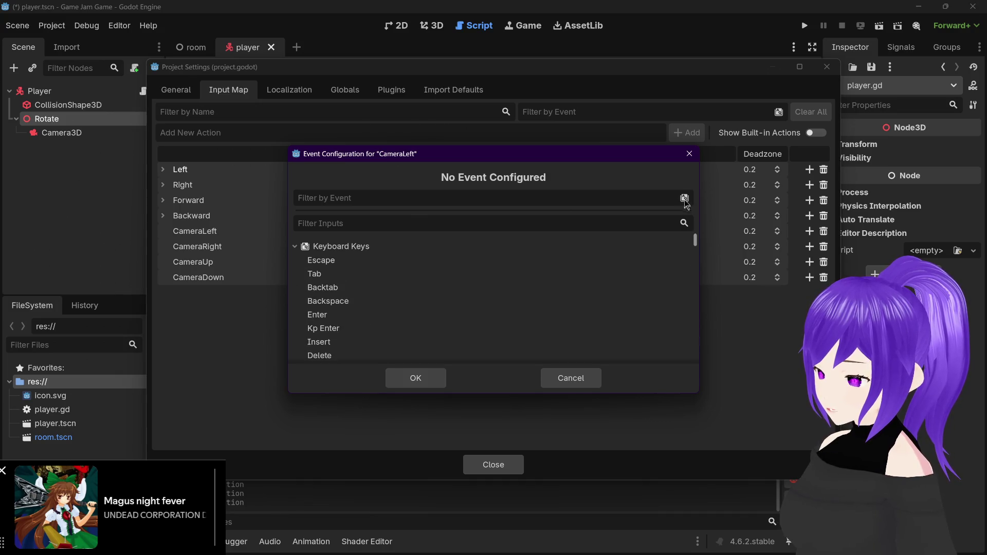
{"action": "left_click", "coordinate": [295, 248]}
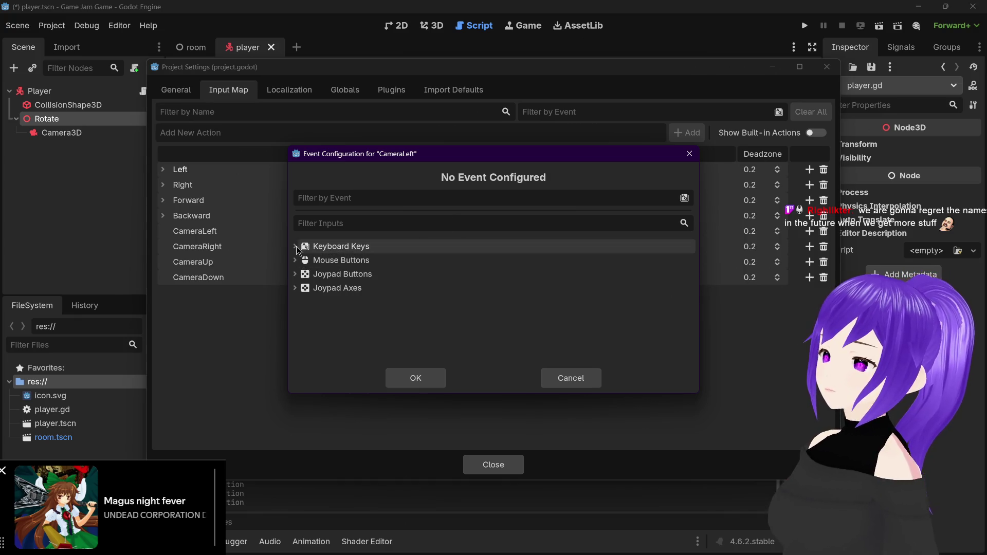
Browse the Joypad Axes inputs, then close the dialog without assigning an event
{"action": "left_click", "coordinate": [295, 288]}
{"action": "scroll", "coordinate": [319, 303], "scroll_direction": "down", "scroll_amount": 3}
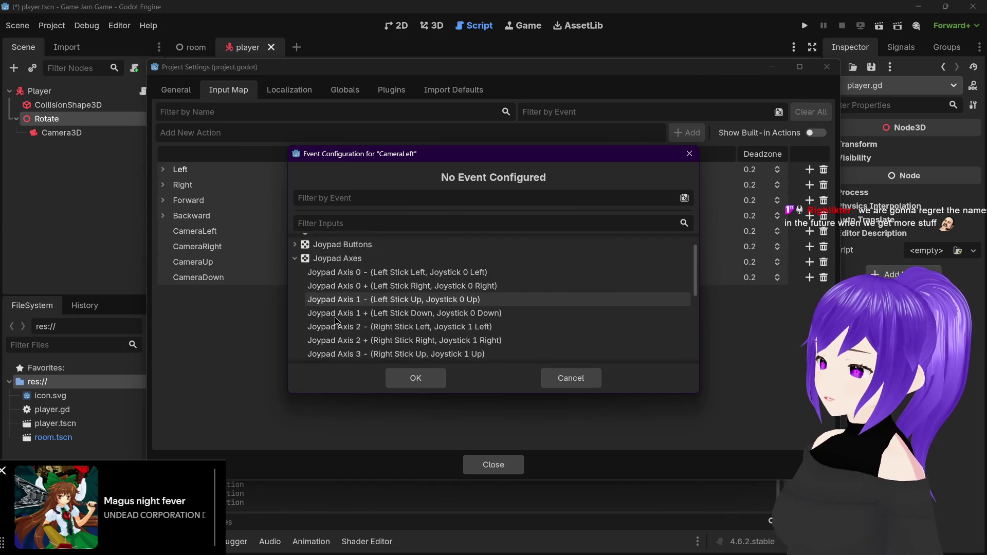
{"action": "scroll", "coordinate": [334, 317], "scroll_direction": "down", "scroll_amount": 3}
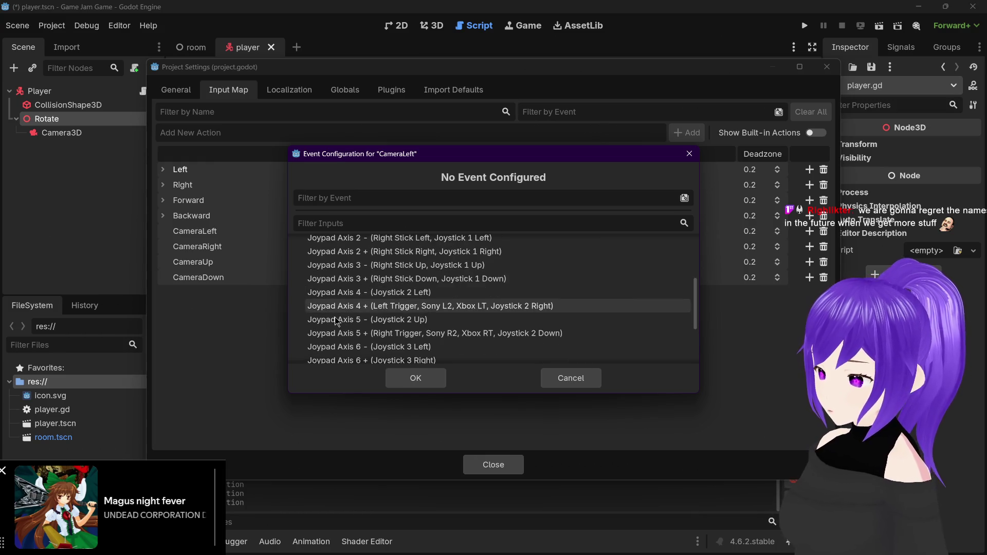
{"action": "scroll", "coordinate": [334, 312], "scroll_direction": "down", "scroll_amount": 5}
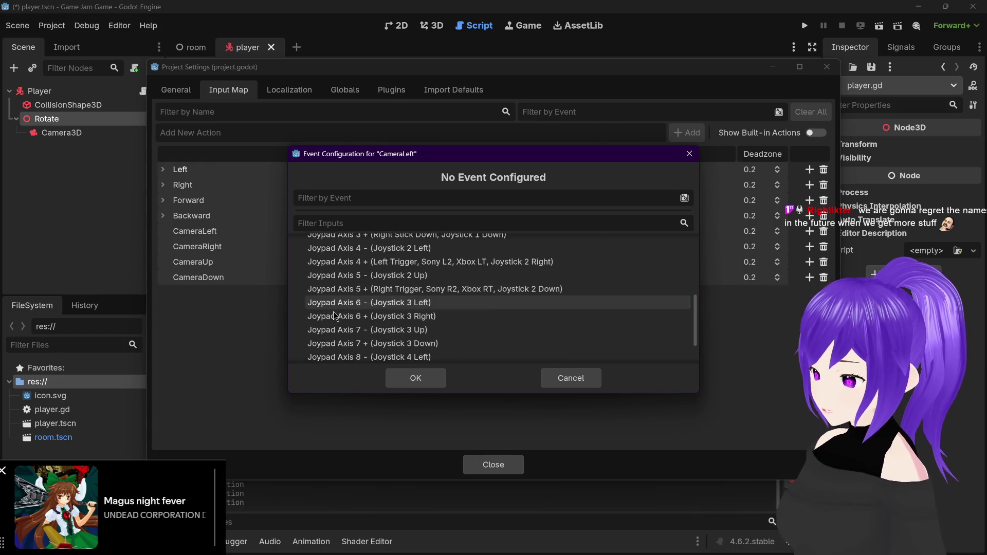
{"action": "scroll", "coordinate": [332, 310], "scroll_direction": "down", "scroll_amount": 1}
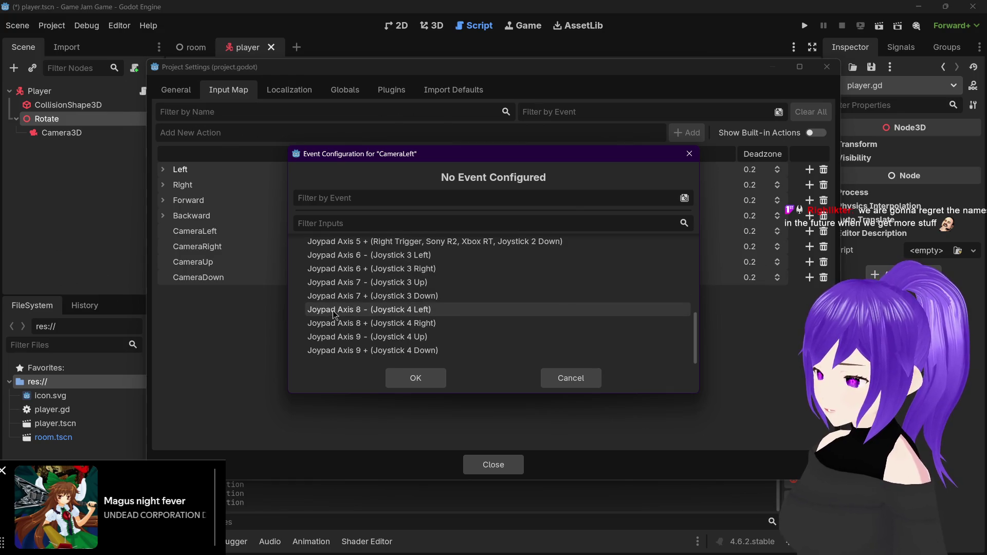
{"action": "scroll", "coordinate": [332, 312], "scroll_direction": "up", "scroll_amount": 5}
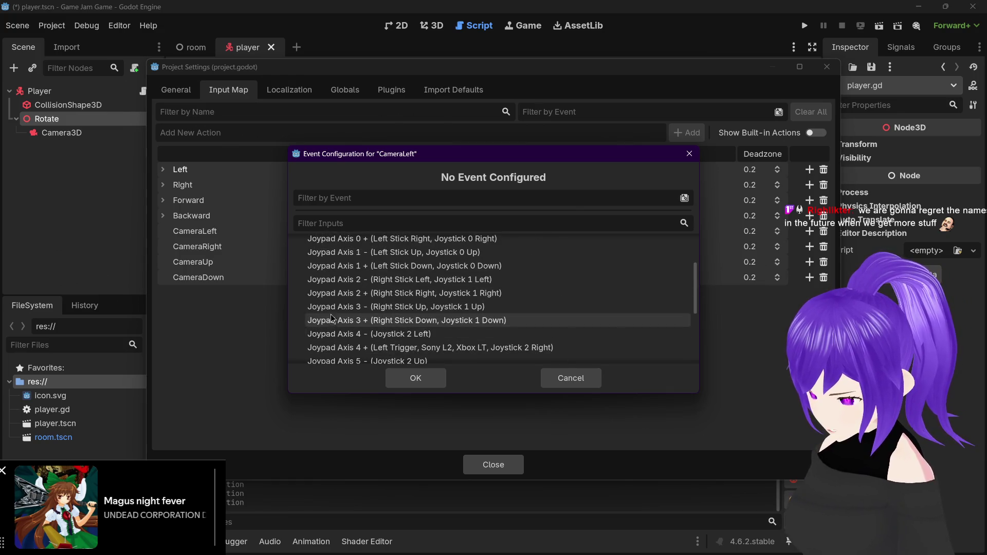
{"action": "scroll", "coordinate": [330, 315], "scroll_direction": "down", "scroll_amount": 2}
{"action": "scroll", "coordinate": [329, 313], "scroll_direction": "up", "scroll_amount": 9}
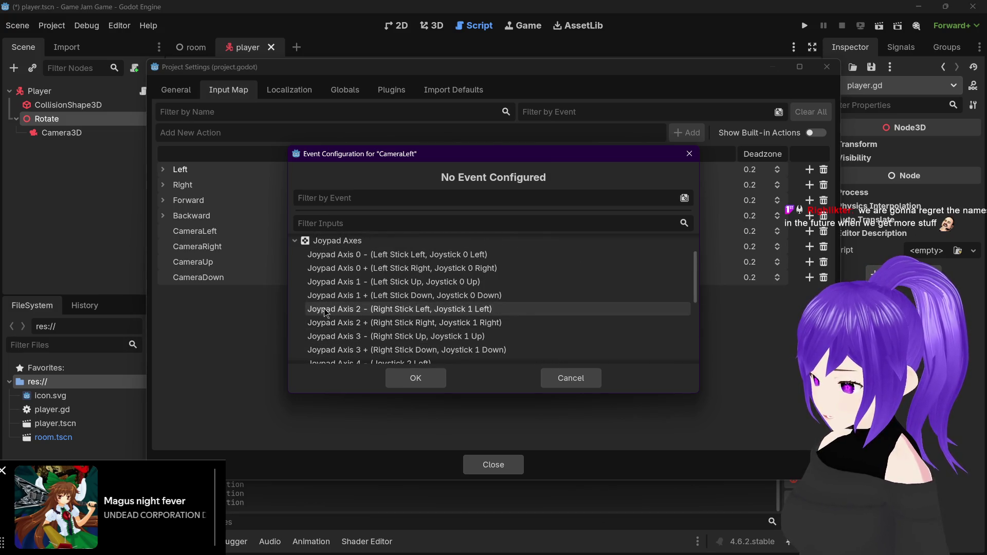
{"action": "scroll", "coordinate": [325, 309], "scroll_direction": "down", "scroll_amount": 1}
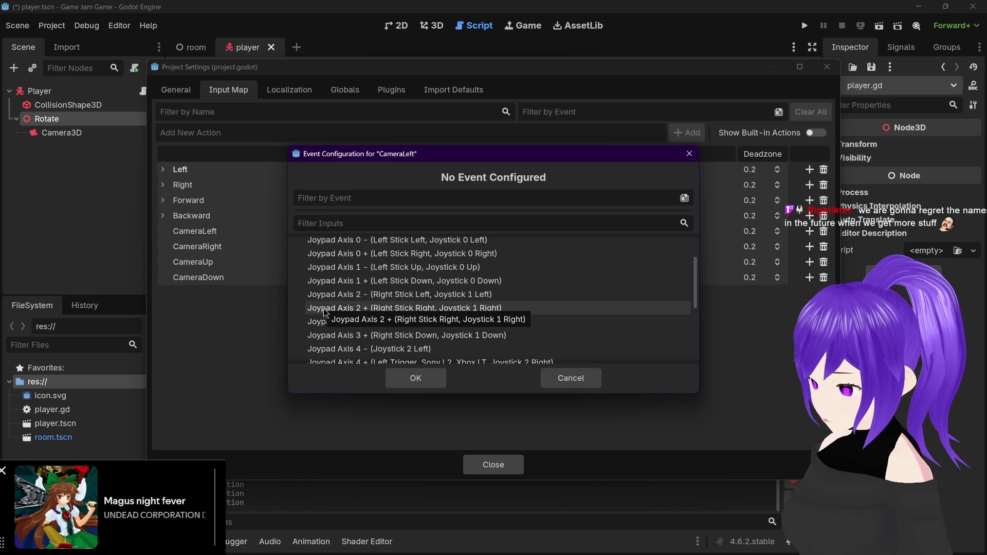
{"action": "left_click", "coordinate": [574, 380]}
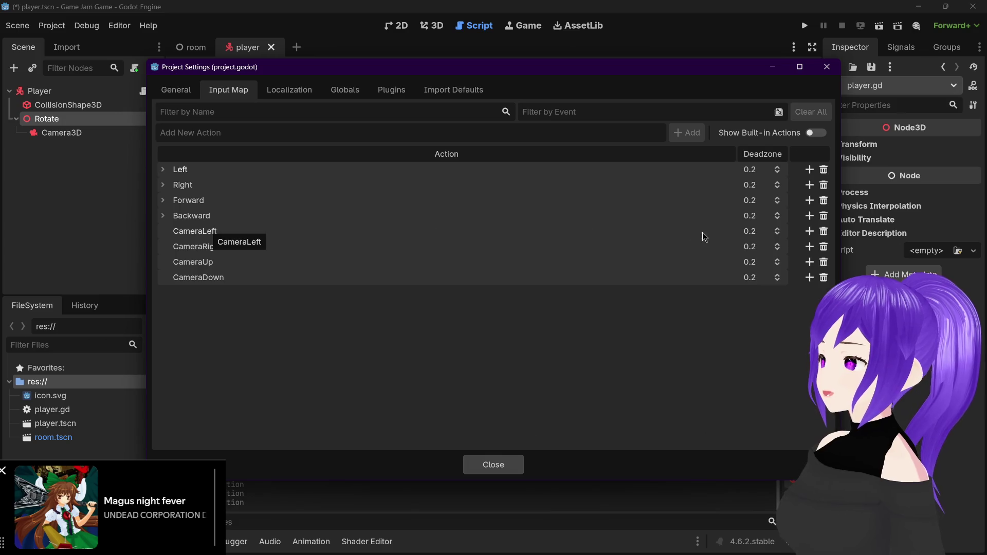
Show the built-in ui actions to look through them, then hide them again
{"action": "left_click", "coordinate": [812, 133]}
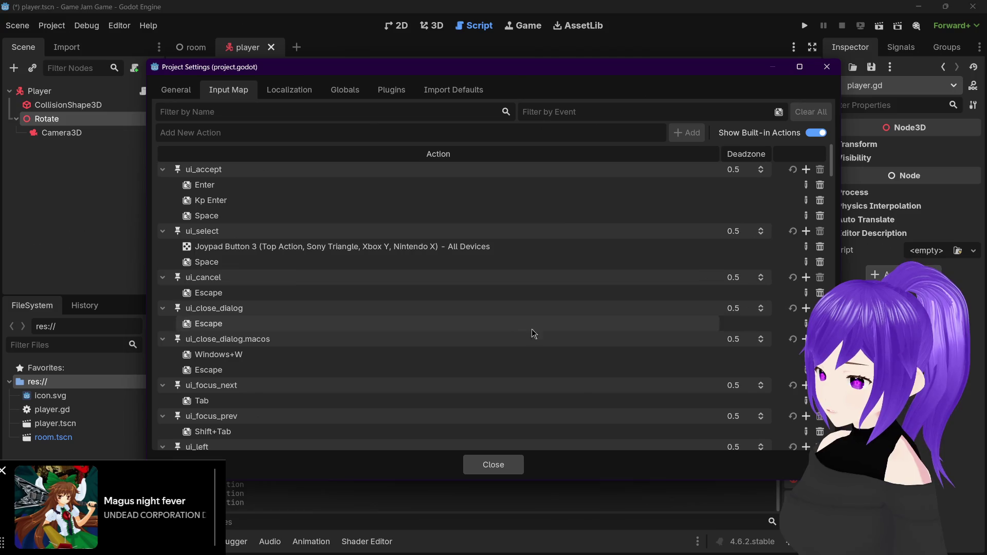
{"action": "scroll", "coordinate": [414, 306], "scroll_direction": "down", "scroll_amount": 3}
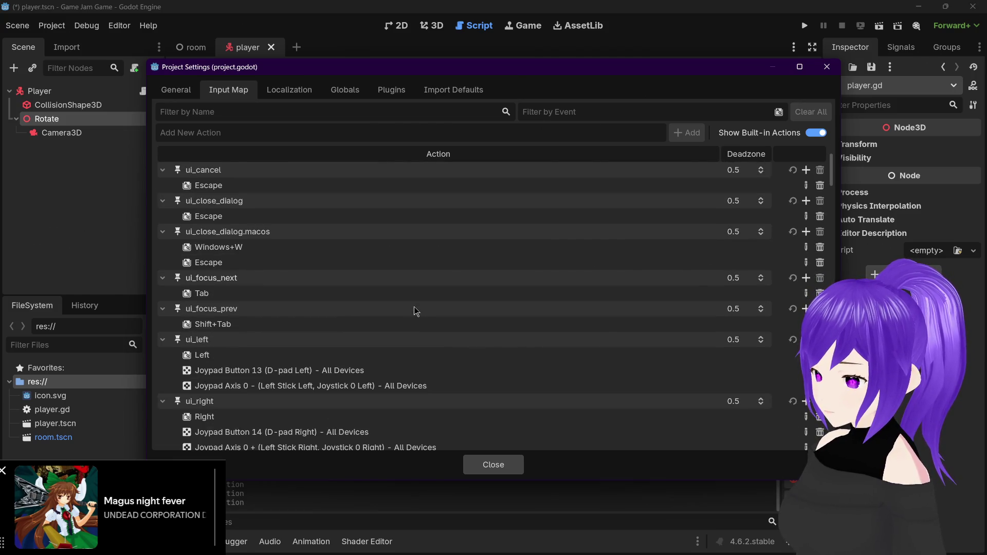
{"action": "scroll", "coordinate": [415, 307], "scroll_direction": "down", "scroll_amount": 2}
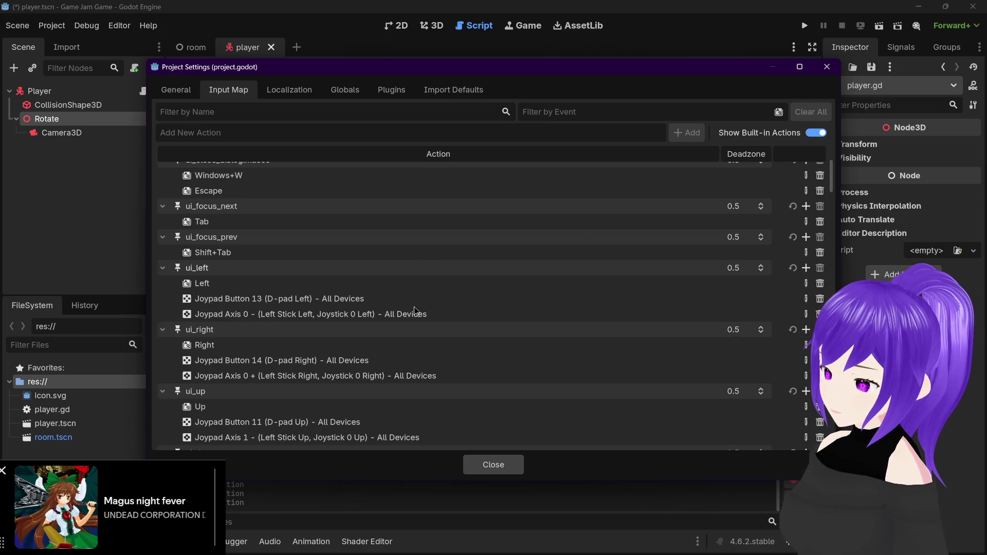
{"action": "scroll", "coordinate": [415, 306], "scroll_direction": "down", "scroll_amount": 2}
{"action": "scroll", "coordinate": [414, 306], "scroll_direction": "down", "scroll_amount": 4}
{"action": "scroll", "coordinate": [415, 307], "scroll_direction": "down", "scroll_amount": 3}
{"action": "scroll", "coordinate": [415, 306], "scroll_direction": "down", "scroll_amount": 8}
{"action": "scroll", "coordinate": [415, 305], "scroll_direction": "up", "scroll_amount": 20}
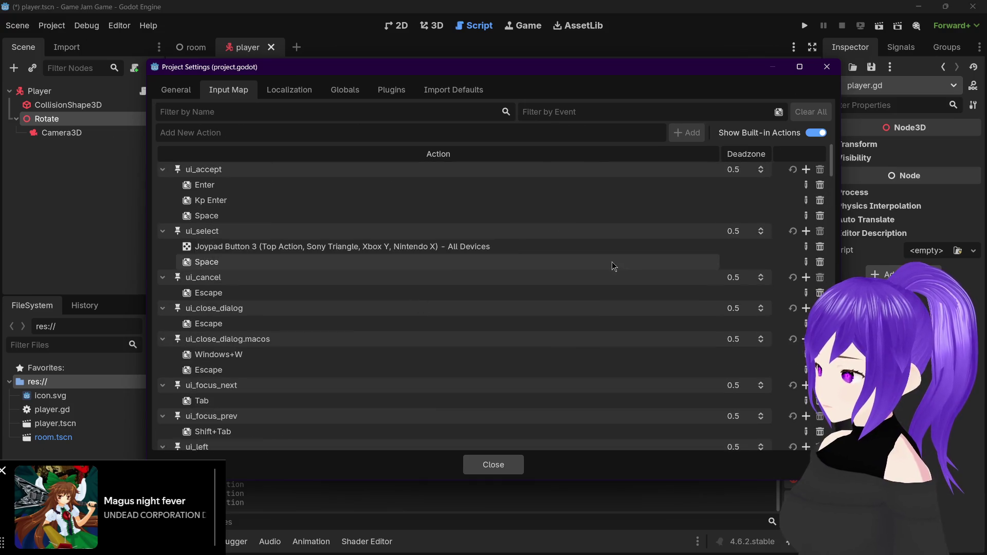
{"action": "left_click", "coordinate": [809, 132]}
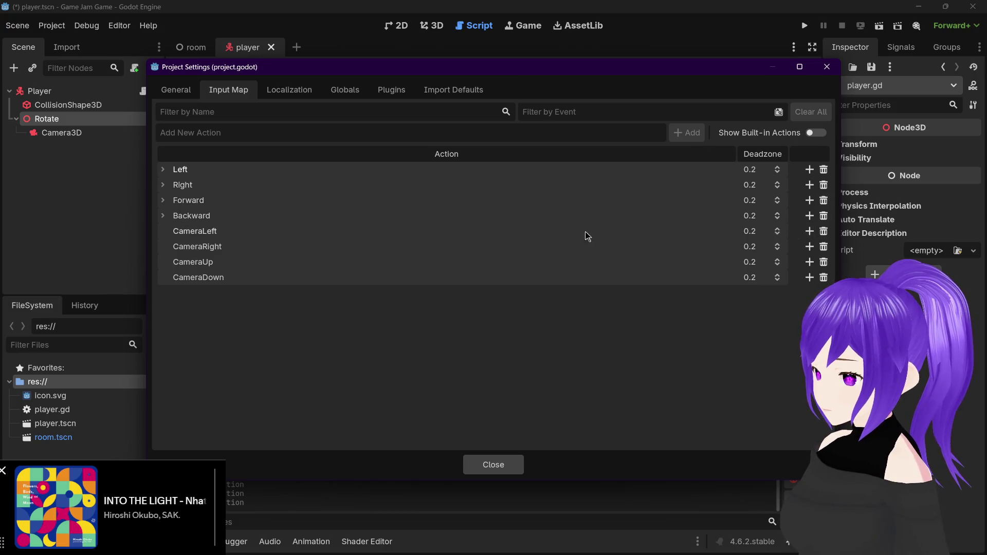
{"action": "left_click", "coordinate": [809, 230]}
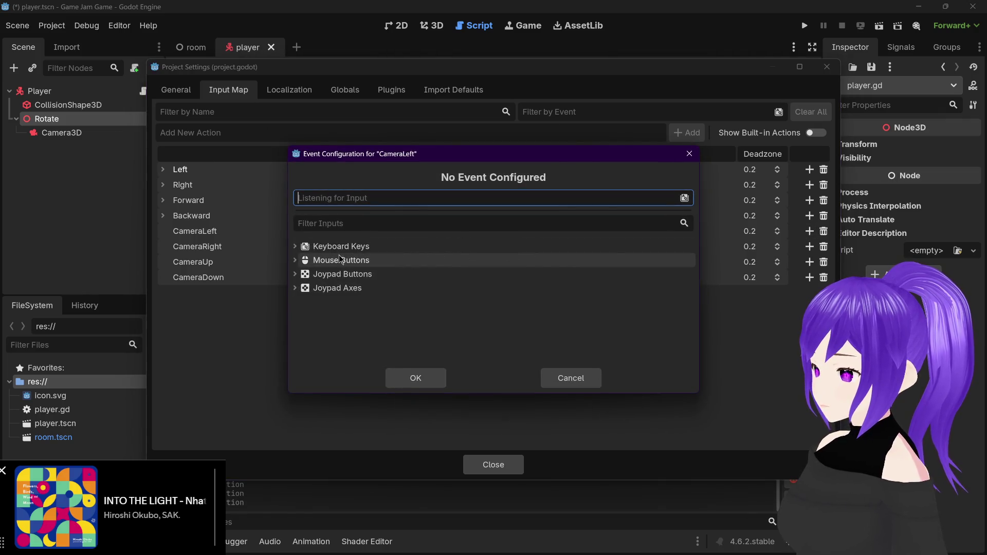
{"action": "left_click", "coordinate": [295, 259]}
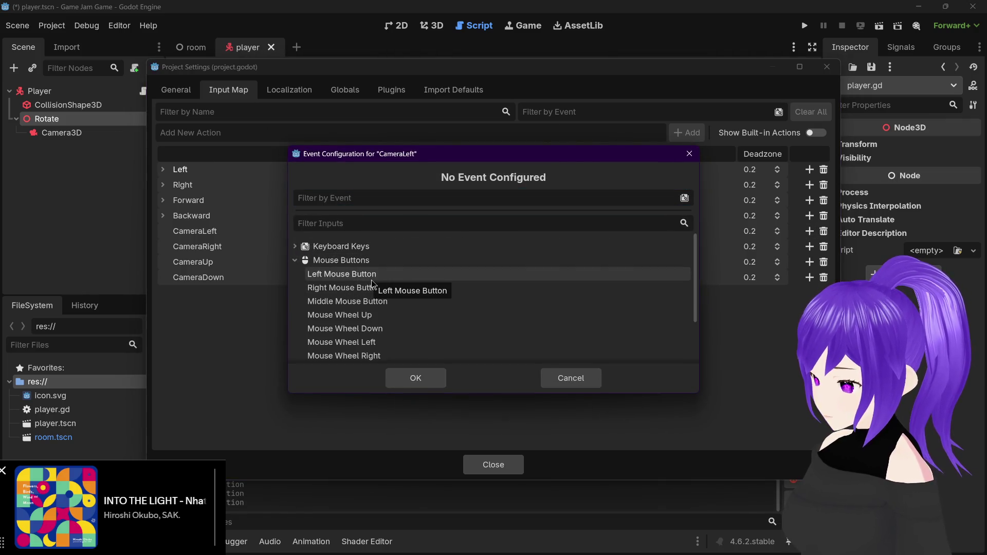
{"action": "scroll", "coordinate": [372, 283], "scroll_direction": "down", "scroll_amount": 3}
{"action": "scroll", "coordinate": [372, 284], "scroll_direction": "up", "scroll_amount": 3}
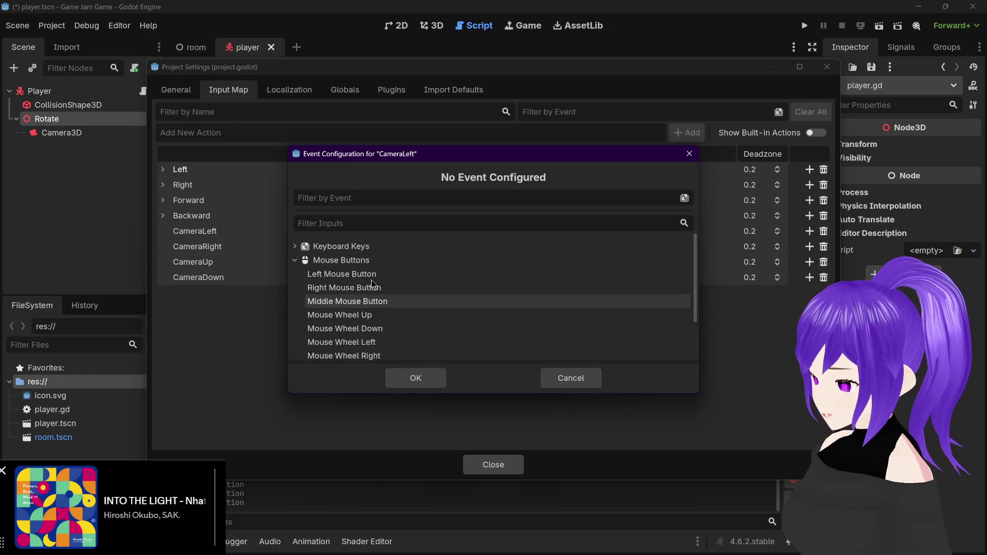
{"action": "left_click", "coordinate": [296, 261]}
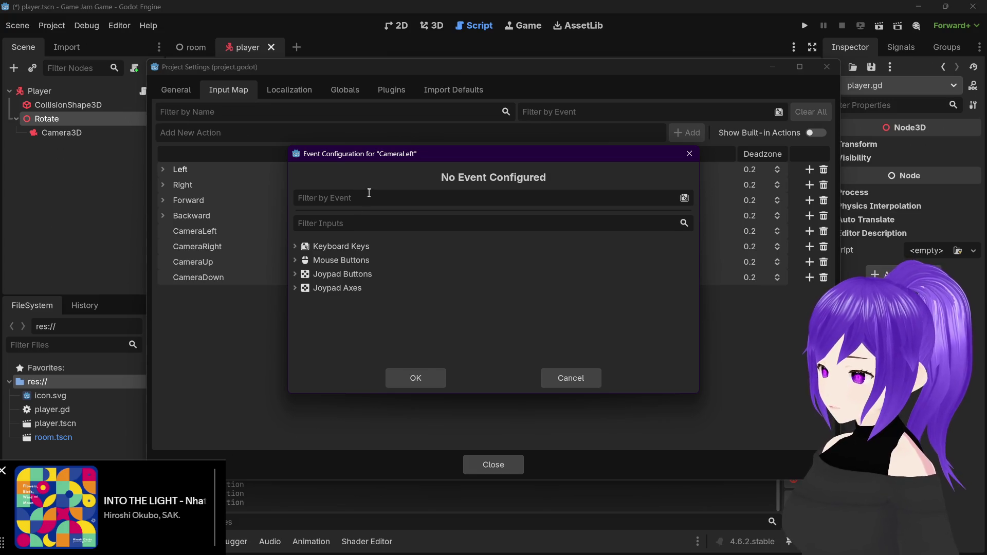
{"action": "left_click", "coordinate": [366, 225]}
{"action": "type", "text": "mouse"}
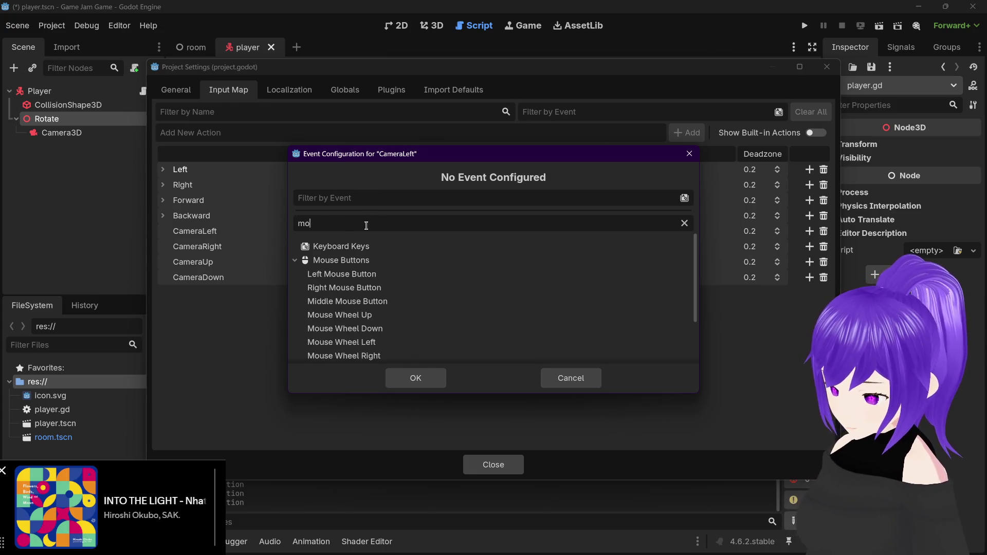
{"action": "scroll", "coordinate": [342, 247], "scroll_direction": "down", "scroll_amount": 3}
{"action": "scroll", "coordinate": [341, 246], "scroll_direction": "up", "scroll_amount": 3}
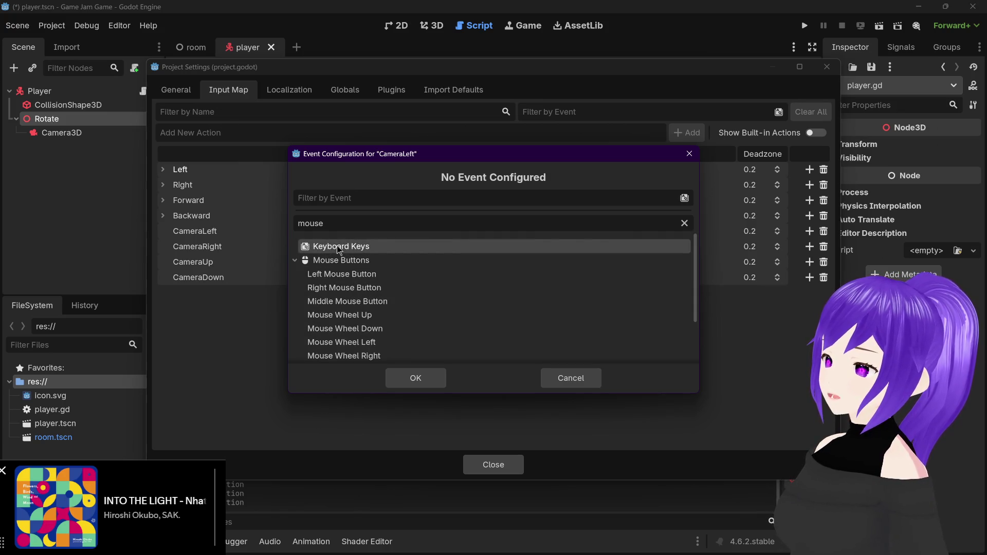
{"action": "scroll", "coordinate": [347, 245], "scroll_direction": "down", "scroll_amount": 1}
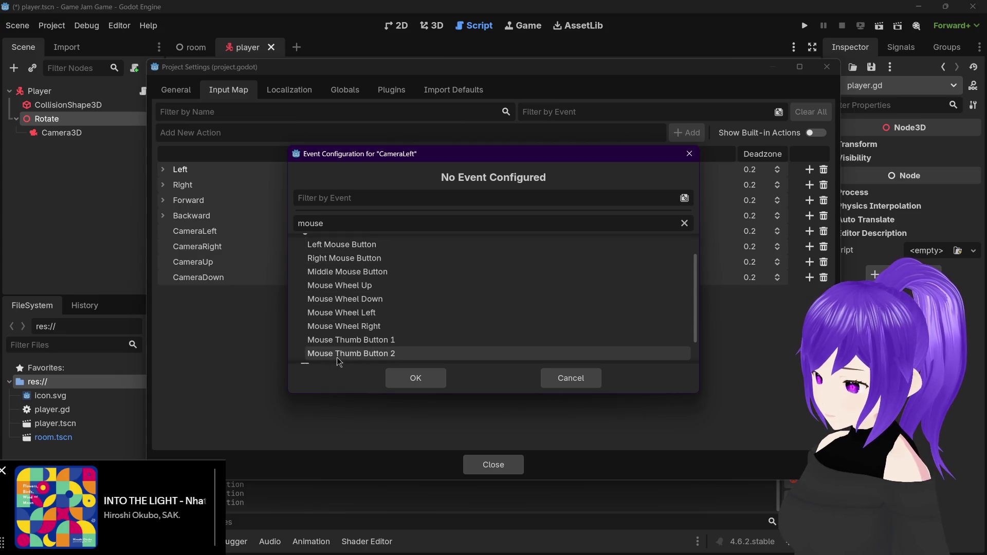
{"action": "double_click", "coordinate": [306, 223]}
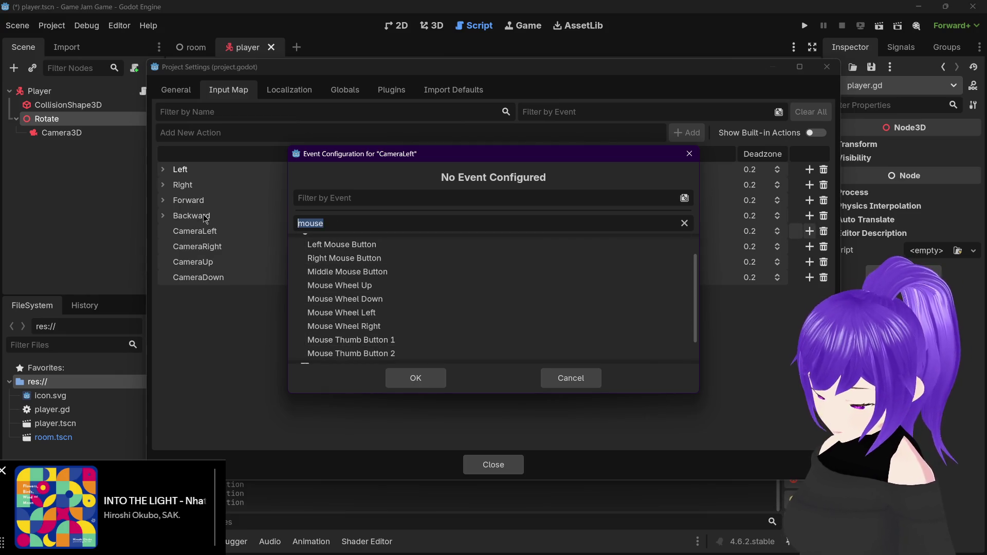
{"action": "type", "text": "left"}
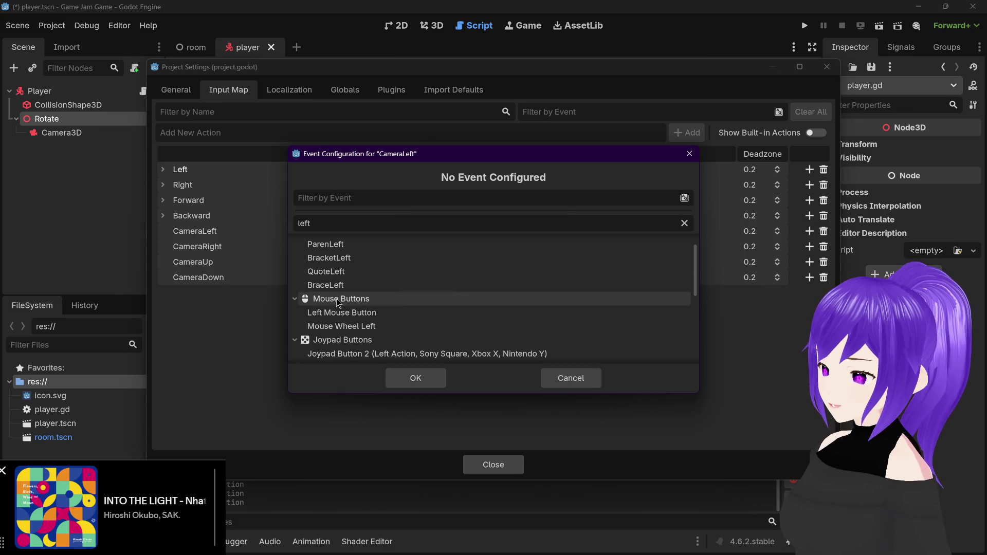
{"action": "scroll", "coordinate": [336, 298], "scroll_direction": "up", "scroll_amount": 2}
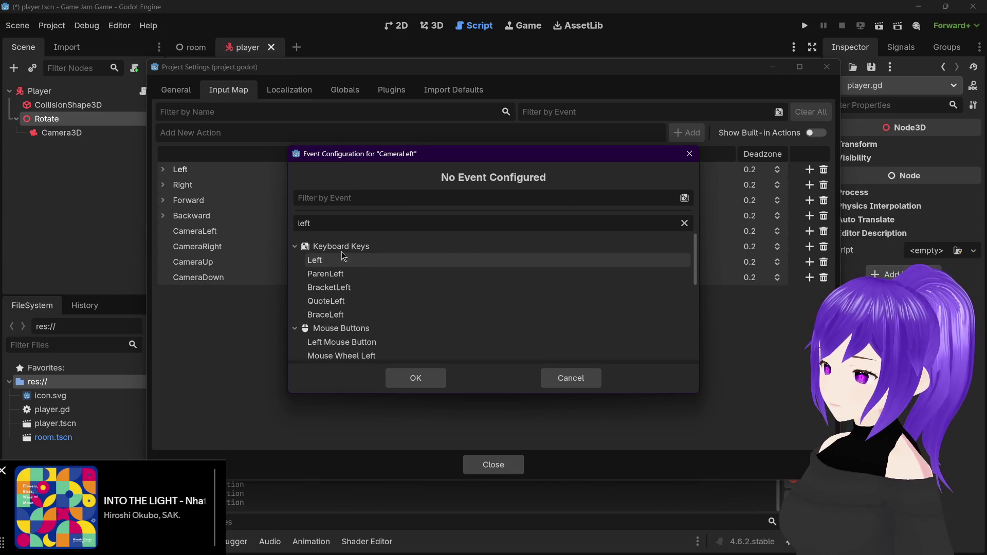
{"action": "scroll", "coordinate": [337, 303], "scroll_direction": "down", "scroll_amount": 3}
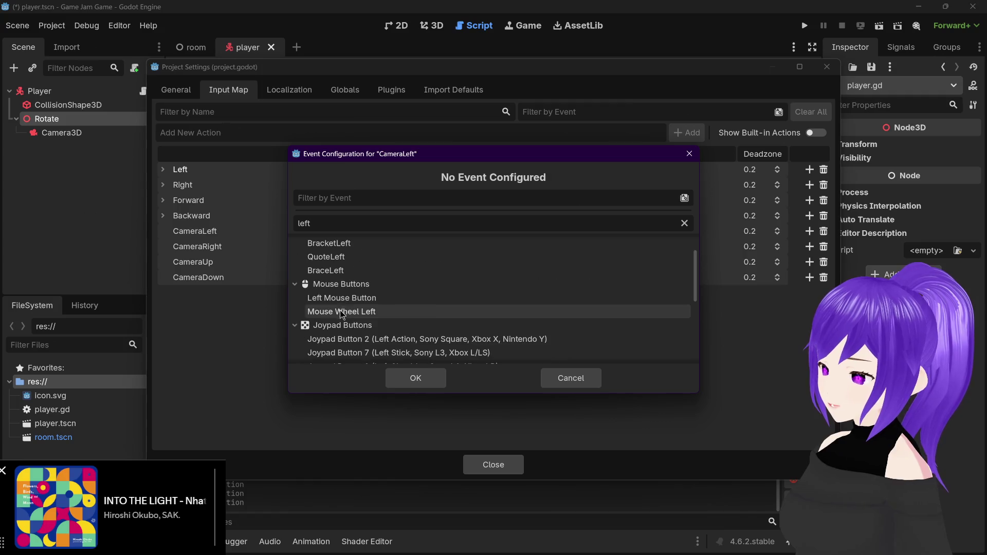
{"action": "scroll", "coordinate": [360, 306], "scroll_direction": "down", "scroll_amount": 5}
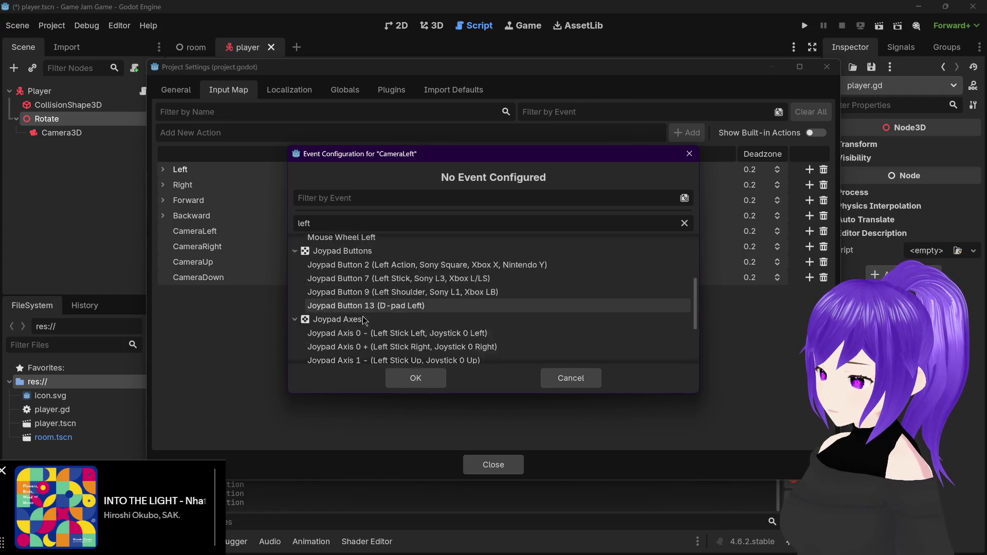
{"action": "scroll", "coordinate": [362, 319], "scroll_direction": "up", "scroll_amount": 2}
{"action": "scroll", "coordinate": [364, 321], "scroll_direction": "up", "scroll_amount": 1}
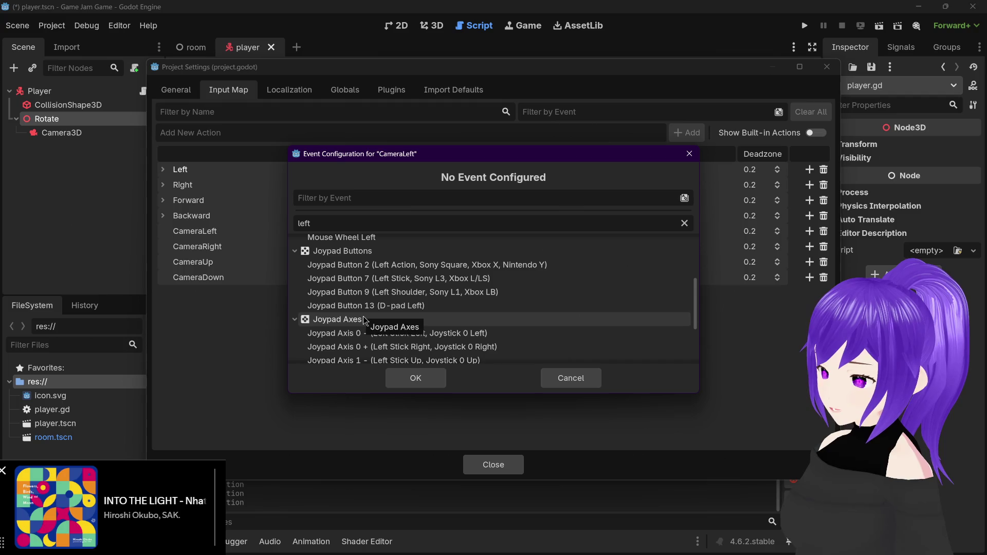
{"action": "scroll", "coordinate": [364, 320], "scroll_direction": "down", "scroll_amount": 3}
{"action": "scroll", "coordinate": [364, 321], "scroll_direction": "up", "scroll_amount": 4}
{"action": "scroll", "coordinate": [364, 321], "scroll_direction": "down", "scroll_amount": 4}
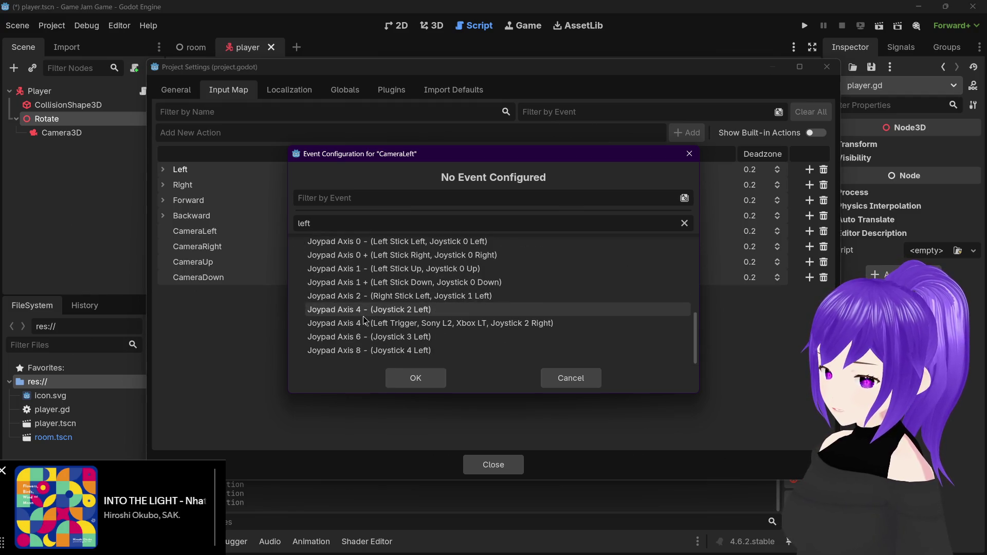
{"action": "left_click", "coordinate": [585, 378]}
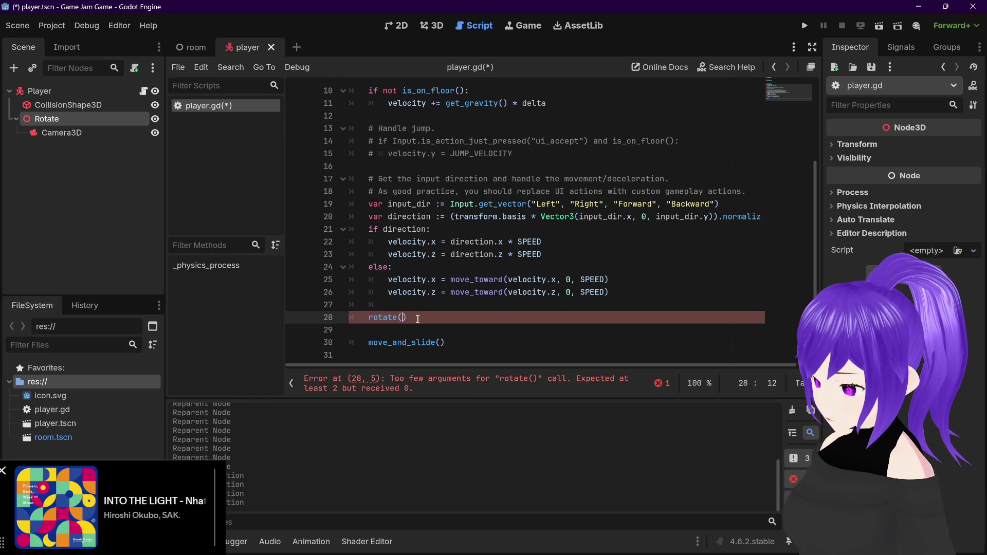
Start line 29 below rotate() and remove an accidentally inserted MOUSE_BUTTON_MASK_LEFT
{"action": "key", "text": "Return"}
{"action": "type", "text": "mouse"}
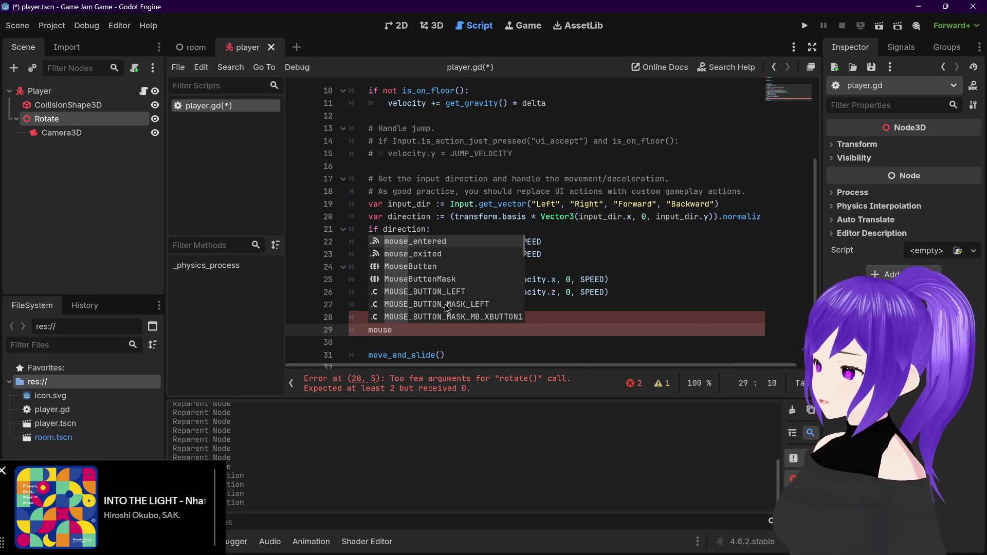
{"action": "left_click", "coordinate": [462, 309]}
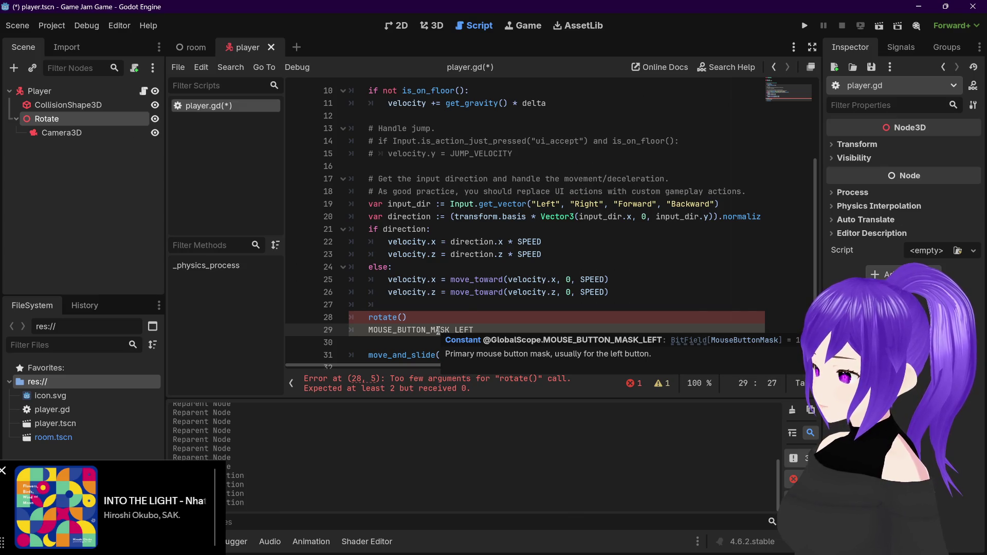
{"action": "left_click_drag", "start_coordinate": [474, 330], "coordinate": [370, 331]}
{"action": "key", "text": "BackSpace"}
Type mouse and pick InputEventMouseMotion from the suggestions on line 29
{"action": "type", "text": "mouse"}
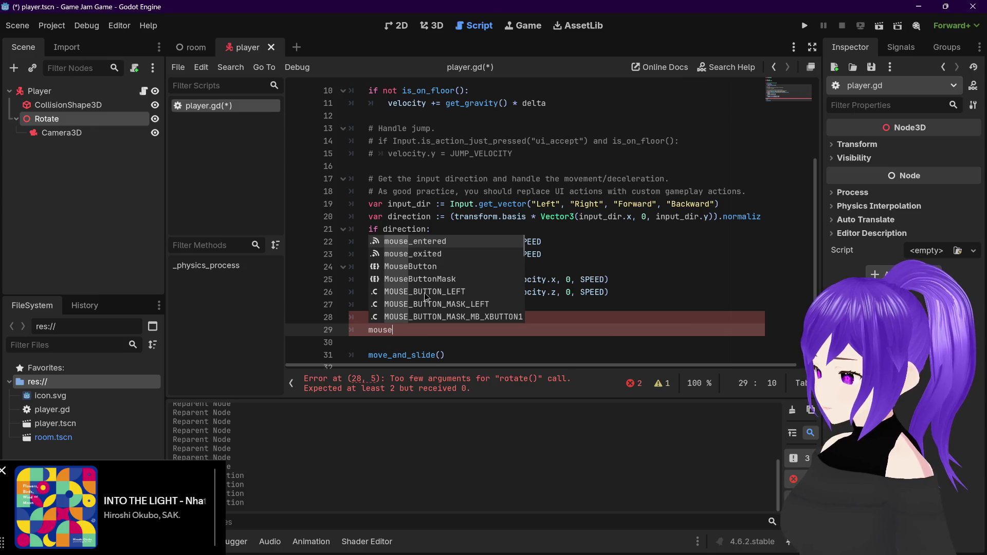
{"action": "scroll", "coordinate": [425, 311], "scroll_direction": "down", "scroll_amount": 2}
{"action": "scroll", "coordinate": [425, 311], "scroll_direction": "down", "scroll_amount": 10}
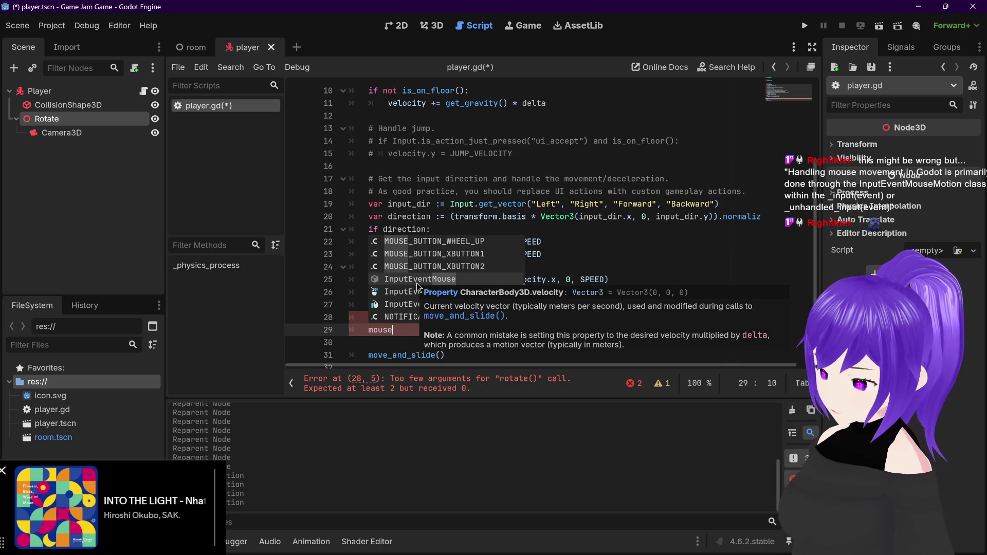
{"action": "key", "text": "Down"}
{"action": "key", "text": "Down"}
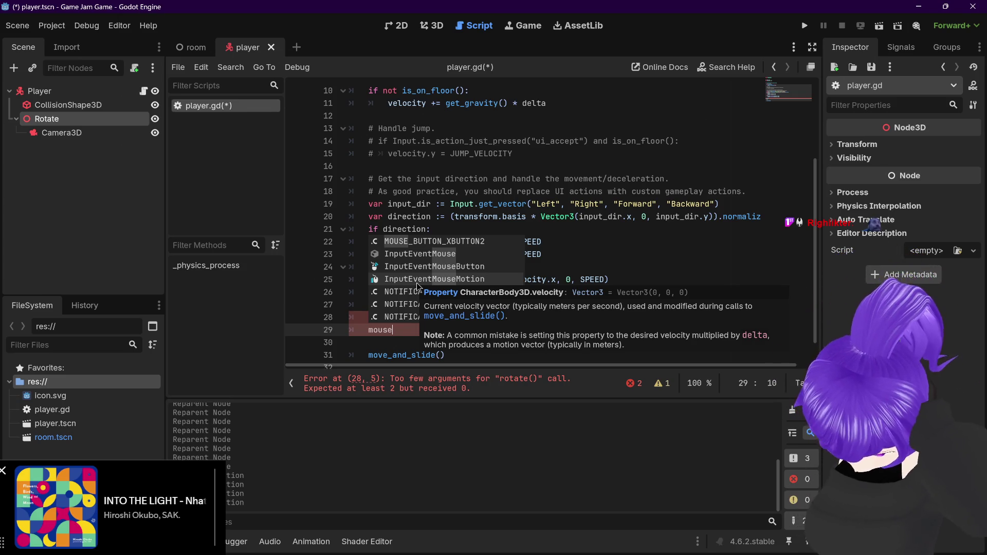
{"action": "scroll", "coordinate": [418, 275], "scroll_direction": "up", "scroll_amount": 2}
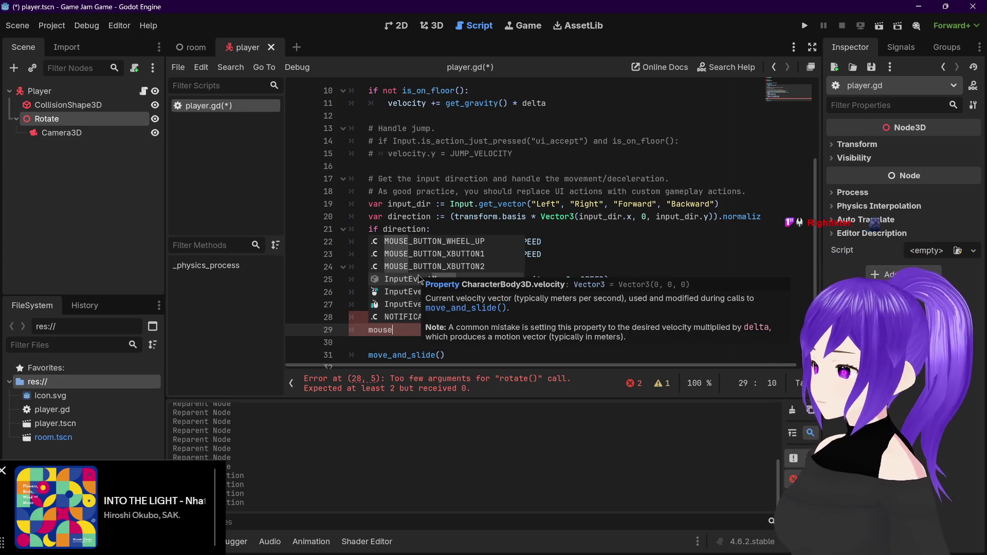
{"action": "scroll", "coordinate": [419, 278], "scroll_direction": "down", "scroll_amount": 2}
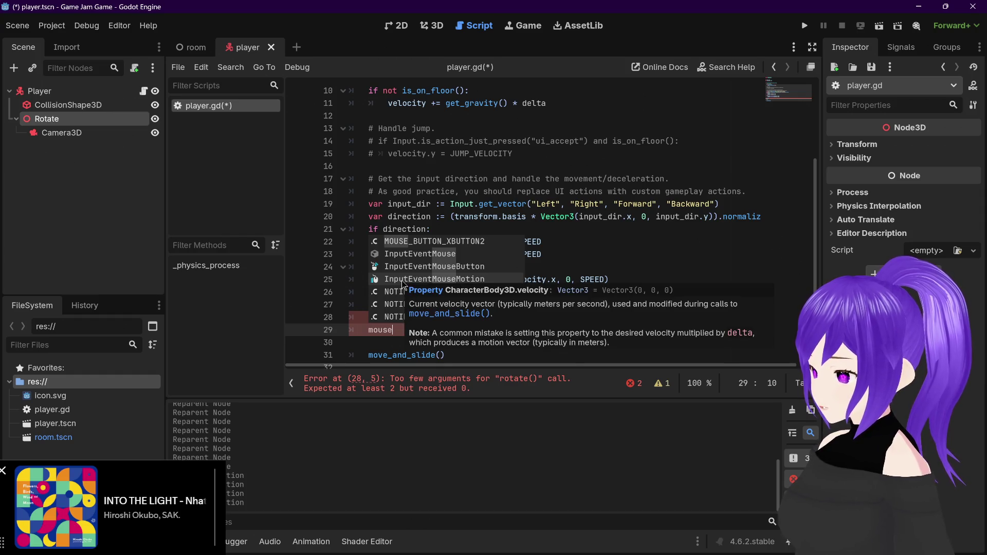
{"action": "scroll", "coordinate": [402, 280], "scroll_direction": "up", "scroll_amount": 3}
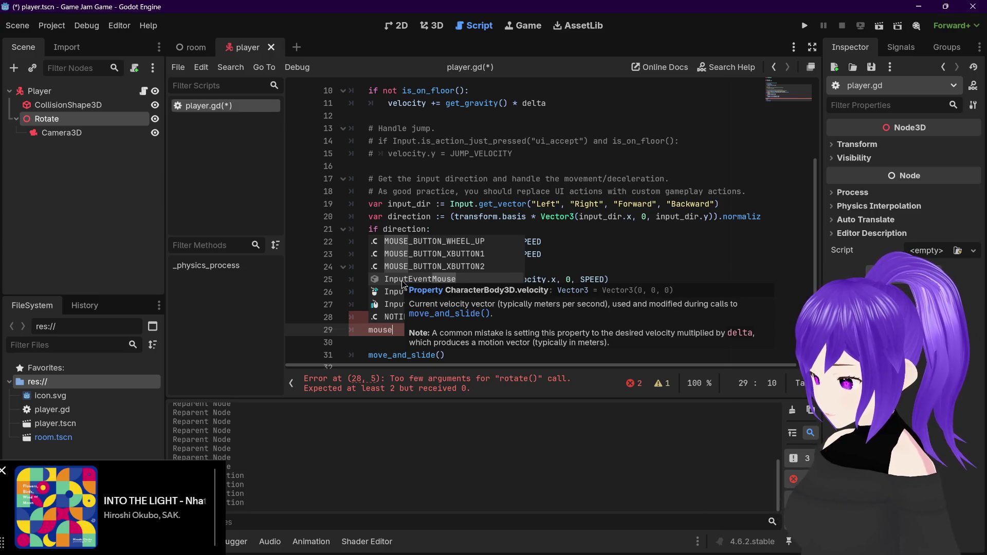
{"action": "scroll", "coordinate": [402, 280], "scroll_direction": "down", "scroll_amount": 2}
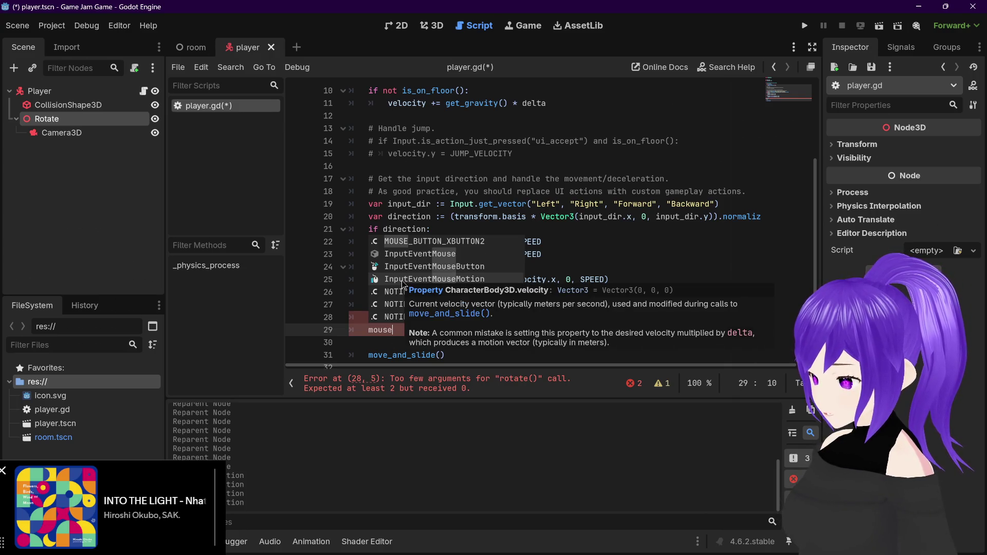
{"action": "double_click", "coordinate": [402, 280]}
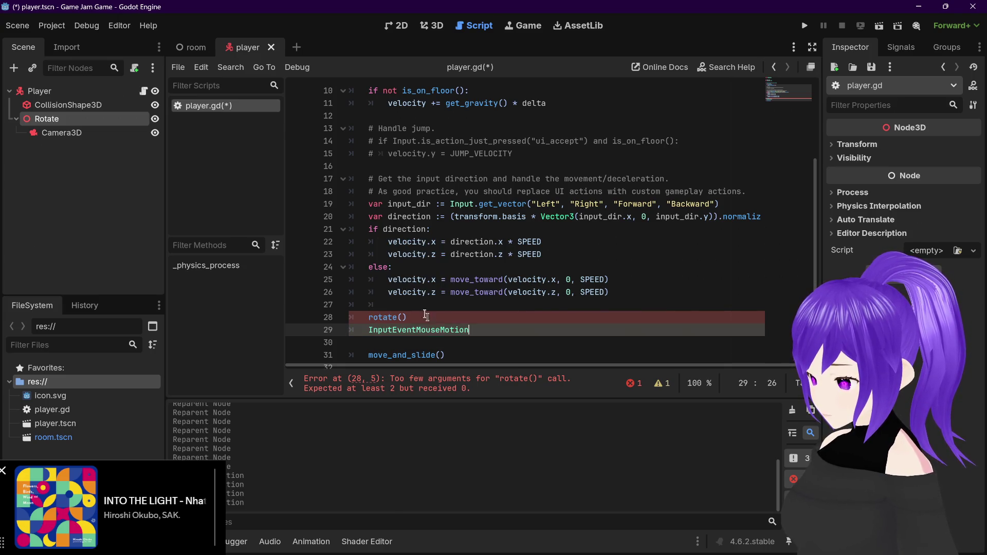
Extend line 29 to InputEventMouseMotion.normaliz, then cut the whole expression
{"action": "mouse_move", "coordinate": [437, 333]}
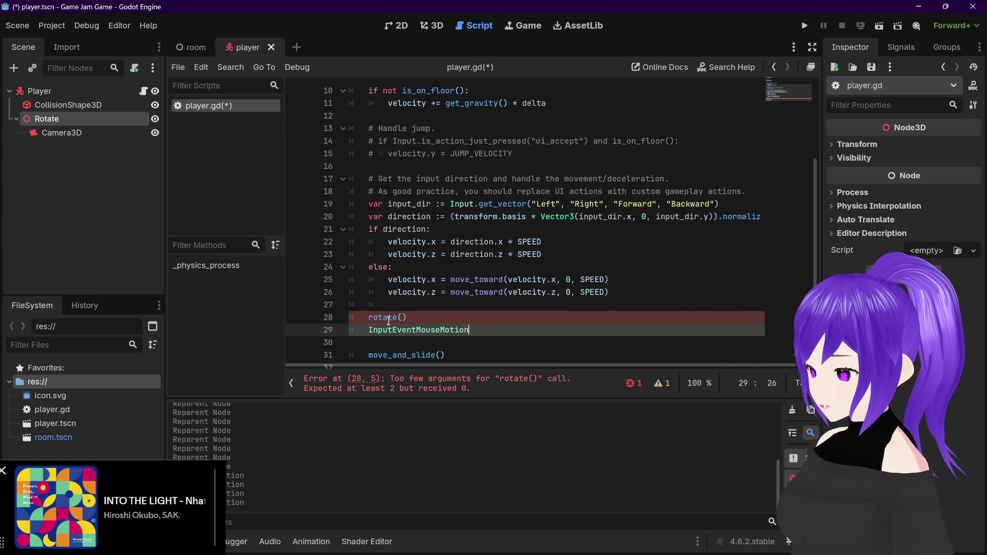
{"action": "mouse_move", "coordinate": [388, 319]}
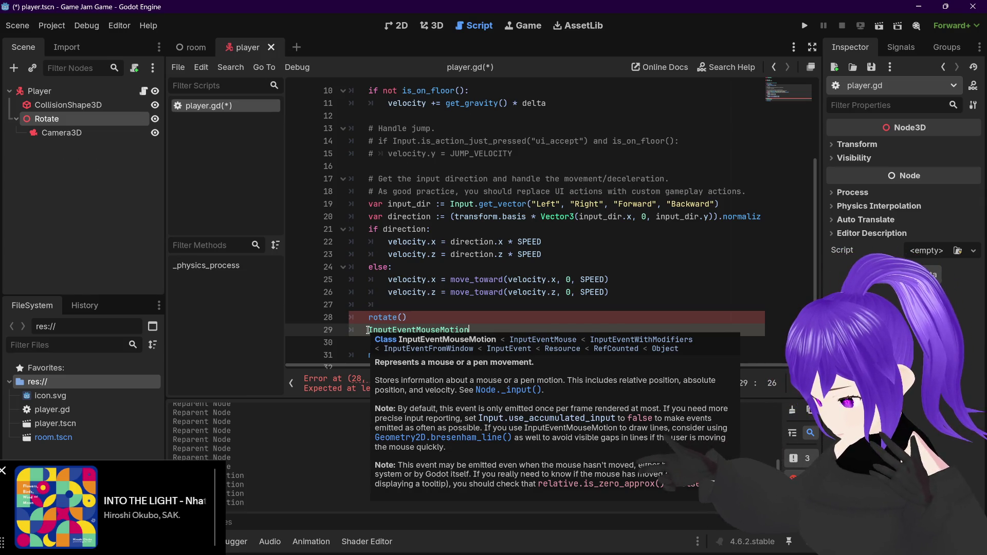
{"action": "type", "text": ".norm"}
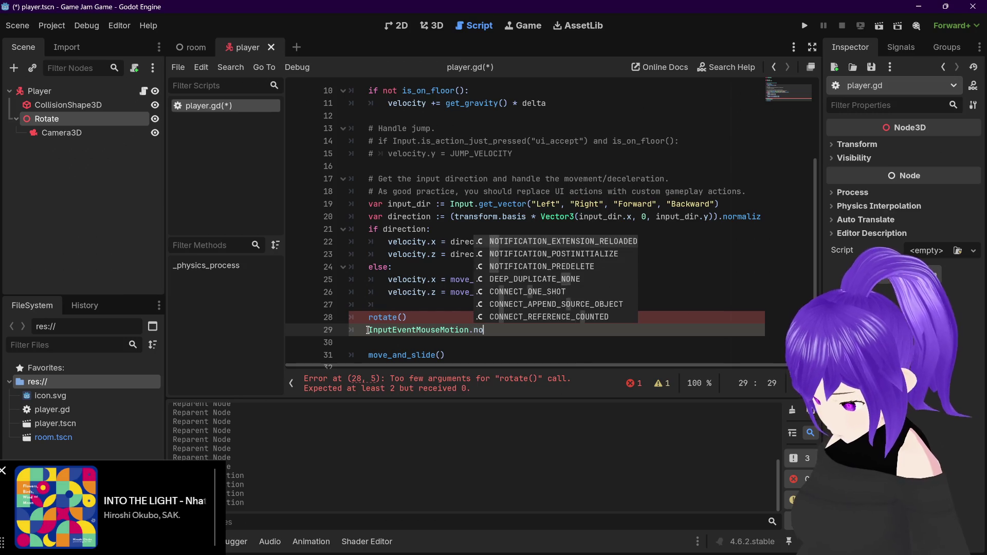
{"action": "key", "text": "BackSpace"}
{"action": "key", "text": "BackSpace"}
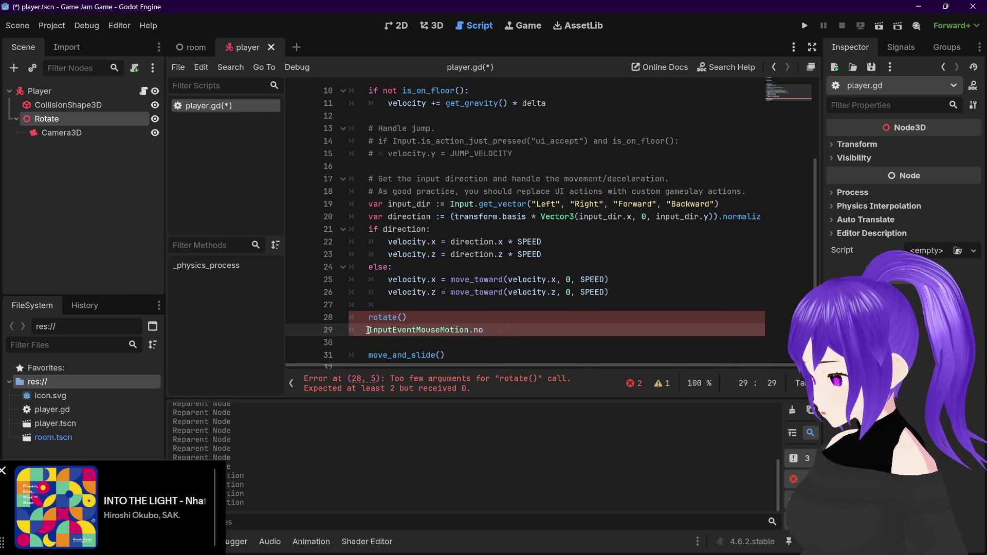
{"action": "key", "text": "BackSpace"}
{"action": "key", "text": "BackSpace"}
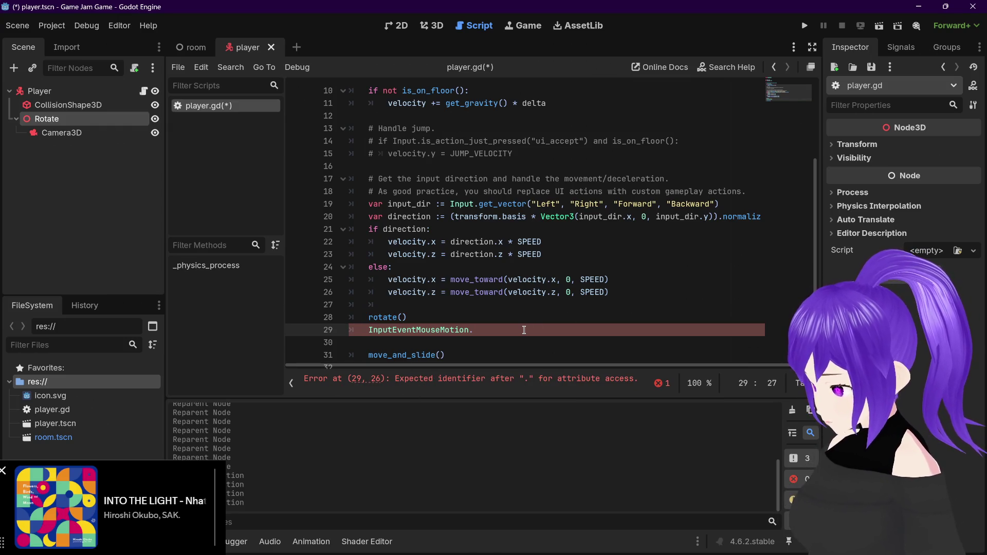
{"action": "type", "text": "normaliz"}
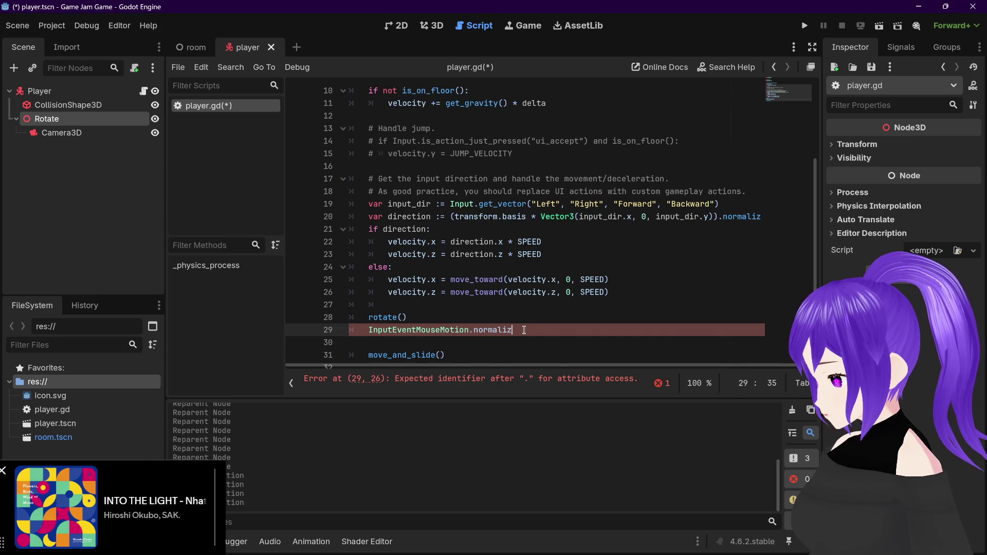
{"action": "left_click_drag", "start_coordinate": [515, 330], "coordinate": [368, 330]}
{"action": "key", "text": "ctrl+x"}
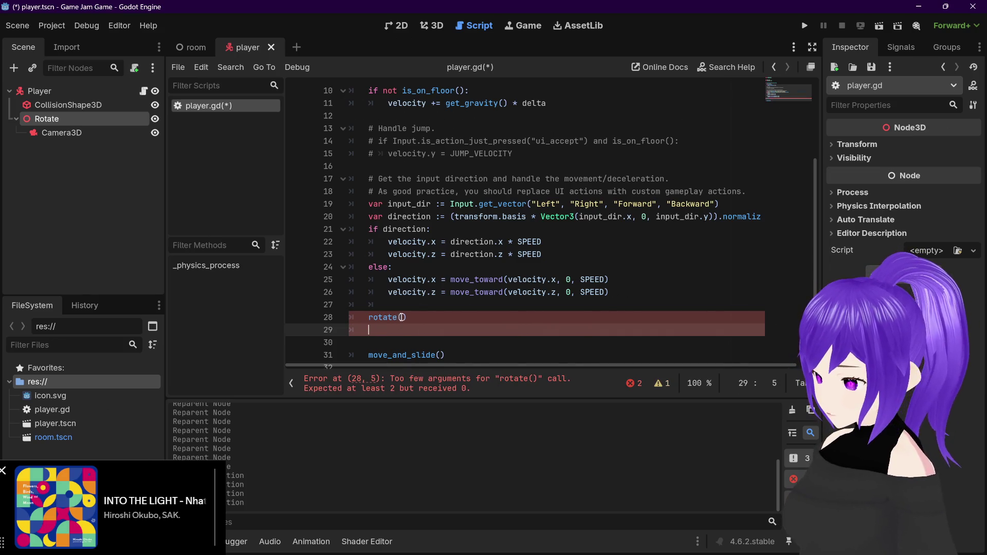
Fill rotate() with arguments InputEventMouseMotion.normaliz and InputEventMouseMotion
{"action": "left_click", "coordinate": [402, 319]}
{"action": "key", "text": "ctrl+v"}
{"action": "type", "text": ","}
{"action": "key", "text": "ctrl+v"}
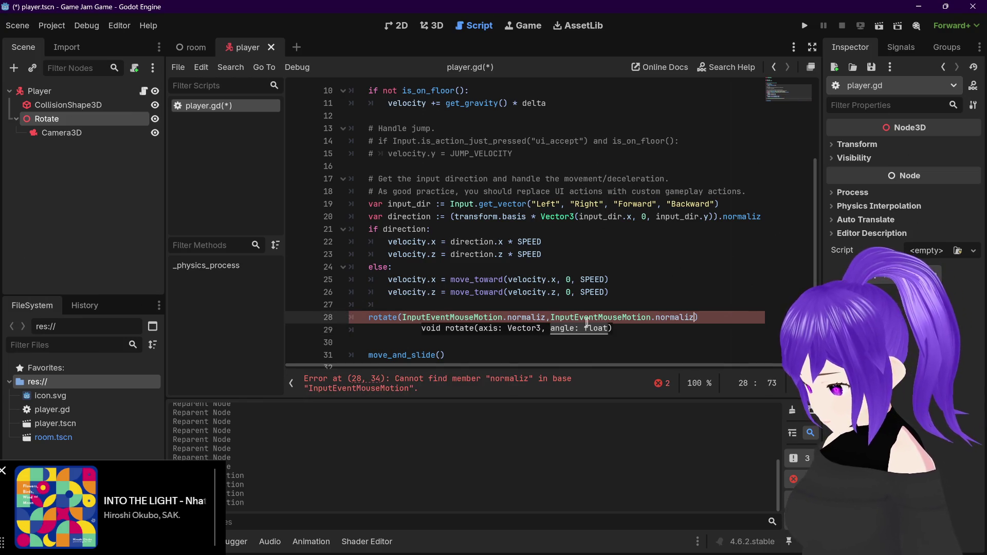
{"action": "left_click_drag", "start_coordinate": [694, 318], "coordinate": [681, 317]}
{"action": "double_click", "coordinate": [681, 318]}
{"action": "key", "text": "shift+Left"}
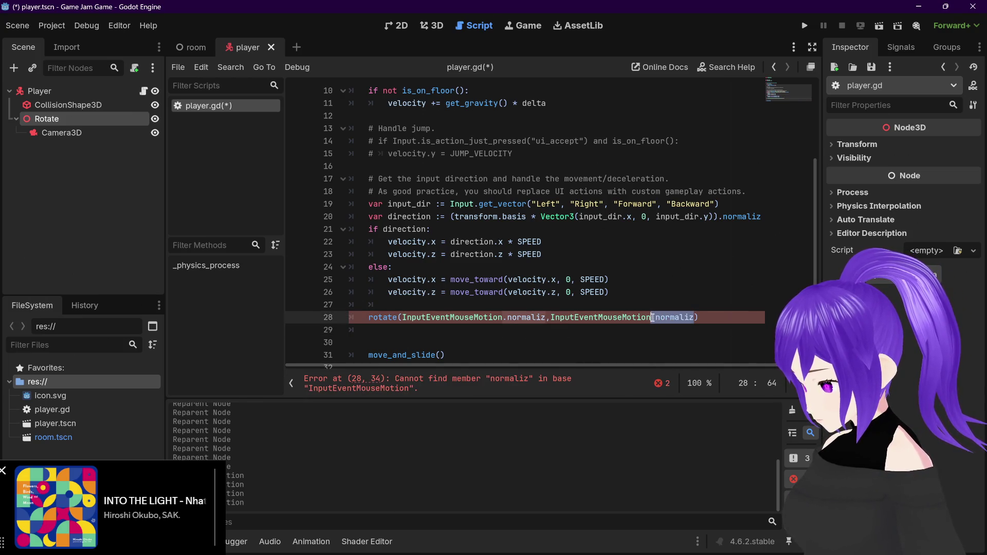
{"action": "key", "text": "BackSpace"}
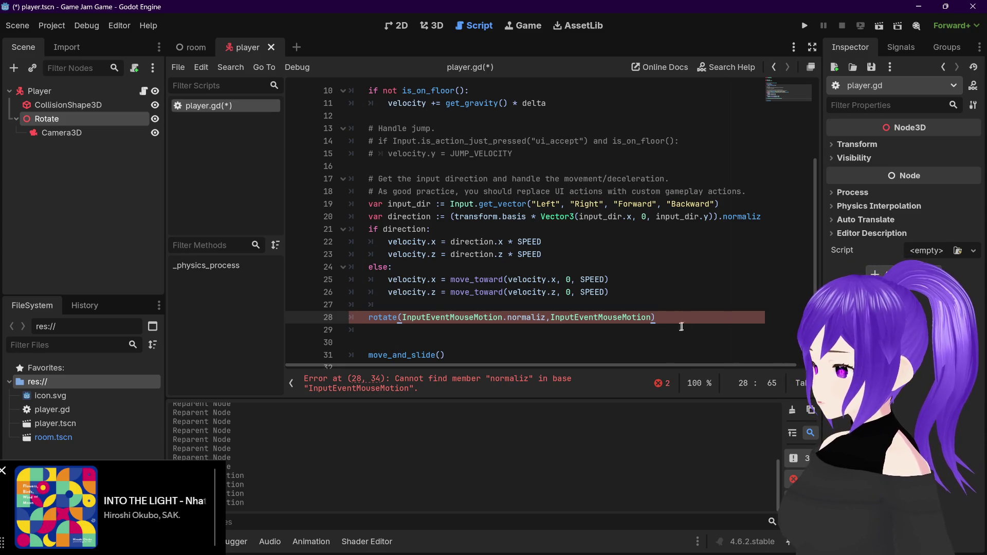
Autocomplete orthonormalize() onto the empty line 29
{"action": "left_click", "coordinate": [677, 332]}
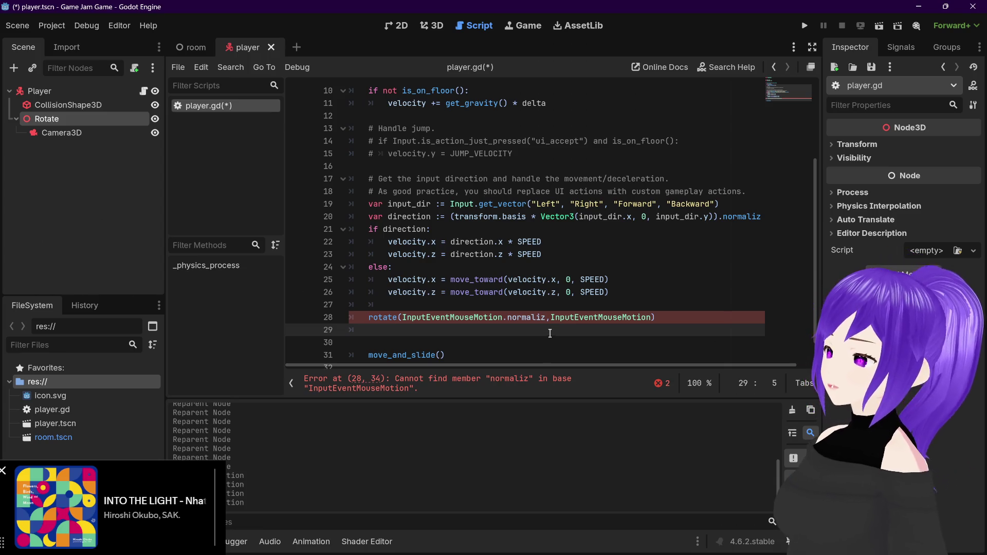
{"action": "type", "text": "normal"}
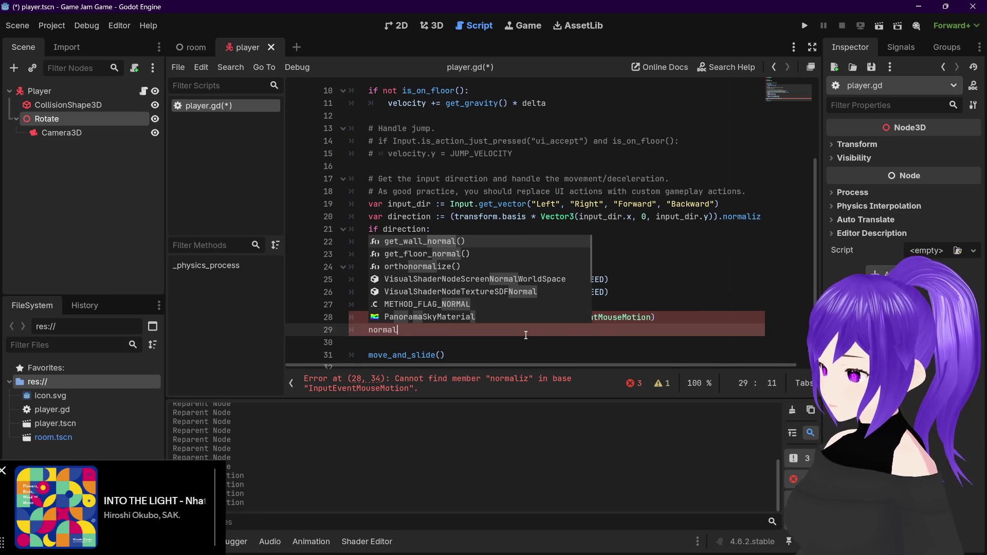
{"action": "type", "text": "ize"}
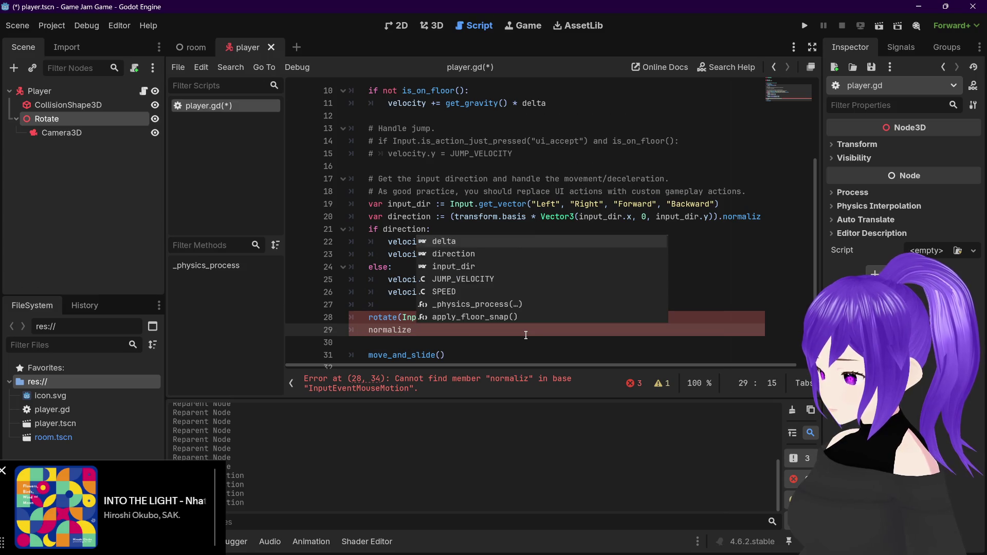
{"action": "key", "text": "BackSpace"}
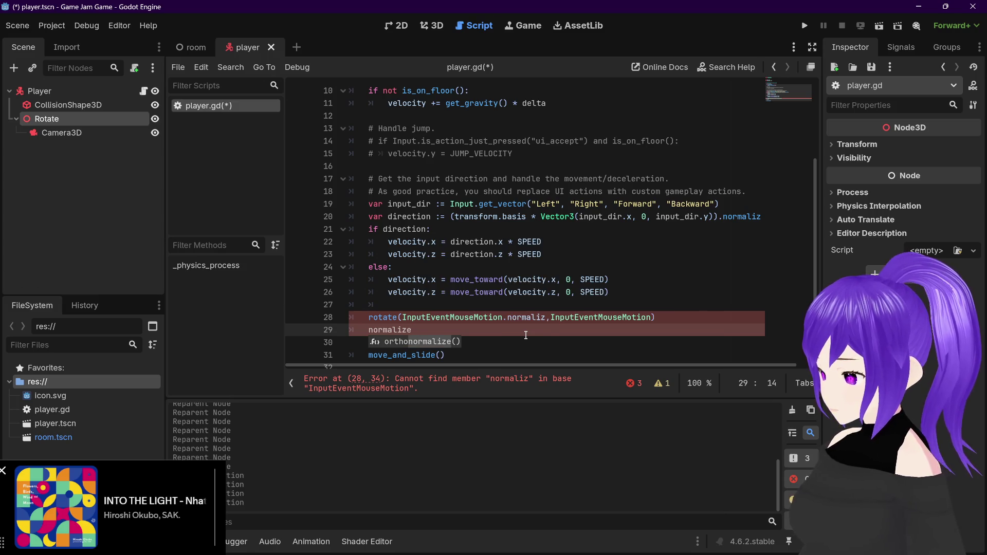
{"action": "left_click", "coordinate": [428, 344]}
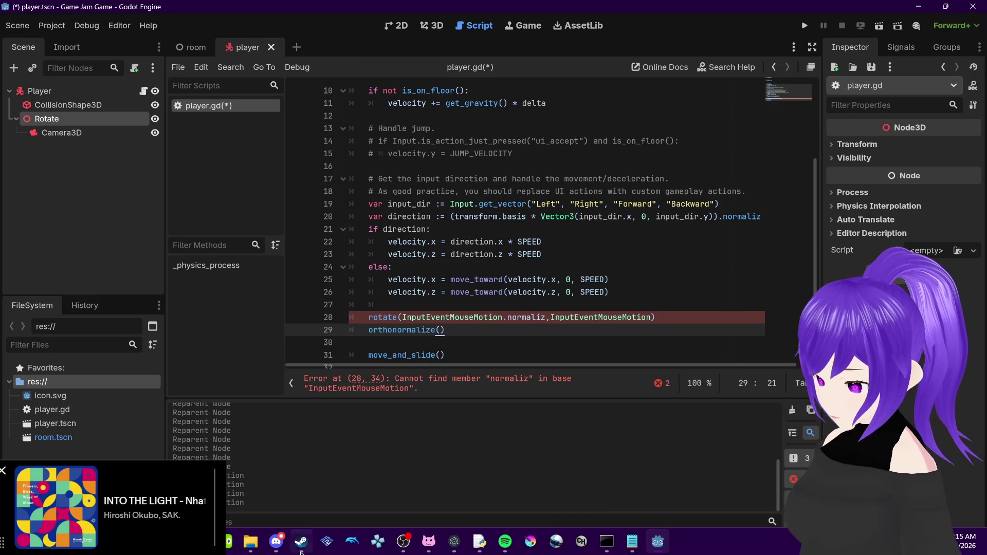
{"action": "left_click", "coordinate": [242, 523]}
View the 'Moving the player with code' docs script, then return to player.gd in Godot
{"action": "scroll", "coordinate": [500, 296], "scroll_direction": "up", "scroll_amount": 20}
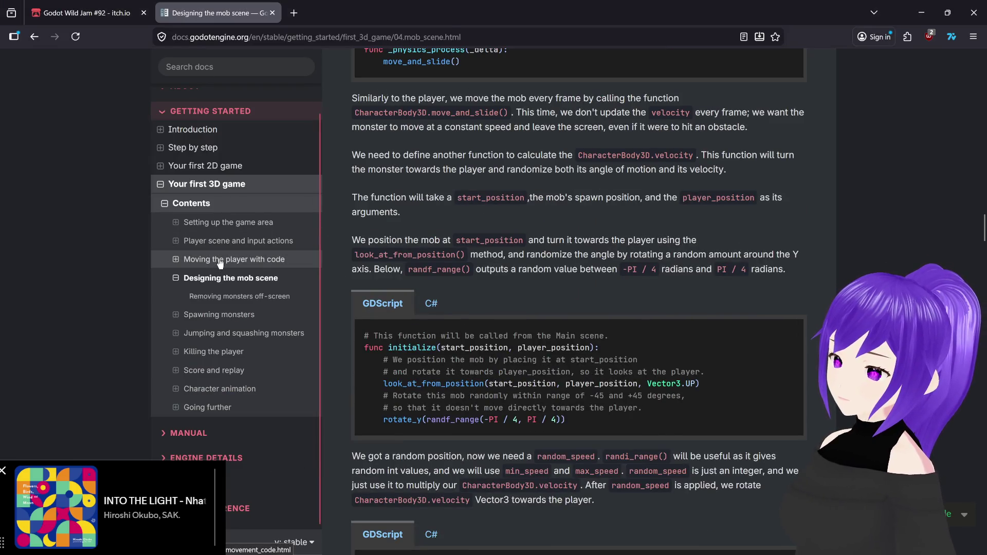
{"action": "left_click", "coordinate": [219, 259]}
{"action": "scroll", "coordinate": [471, 356], "scroll_direction": "down", "scroll_amount": 20}
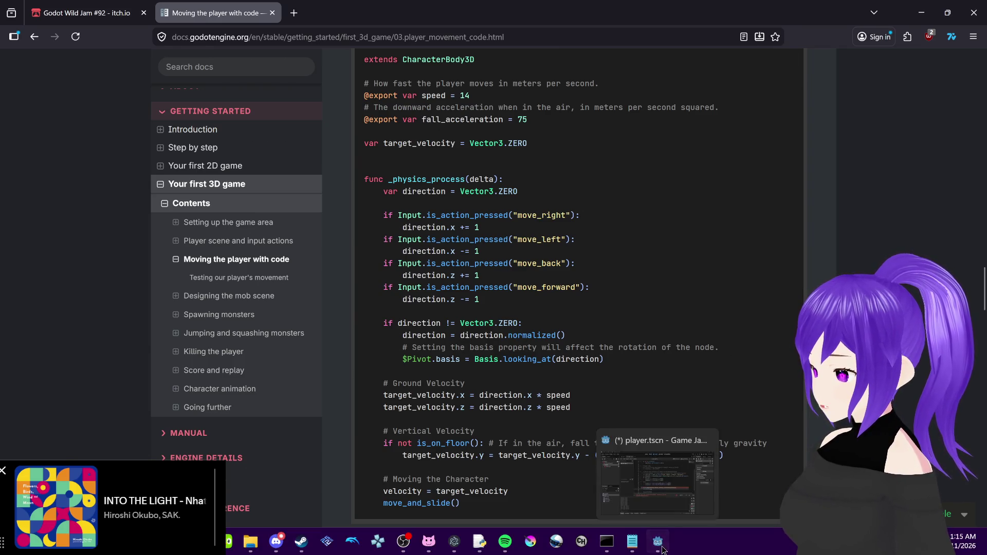
{"action": "left_click", "coordinate": [667, 551]}
{"action": "mouse_move", "coordinate": [689, 365]}
{"action": "left_mouse_down"}
{"action": "mouse_move", "coordinate": [703, 365]}
{"action": "mouse_move", "coordinate": [609, 366]}
{"action": "mouse_move", "coordinate": [646, 366]}
{"action": "left_mouse_up"}
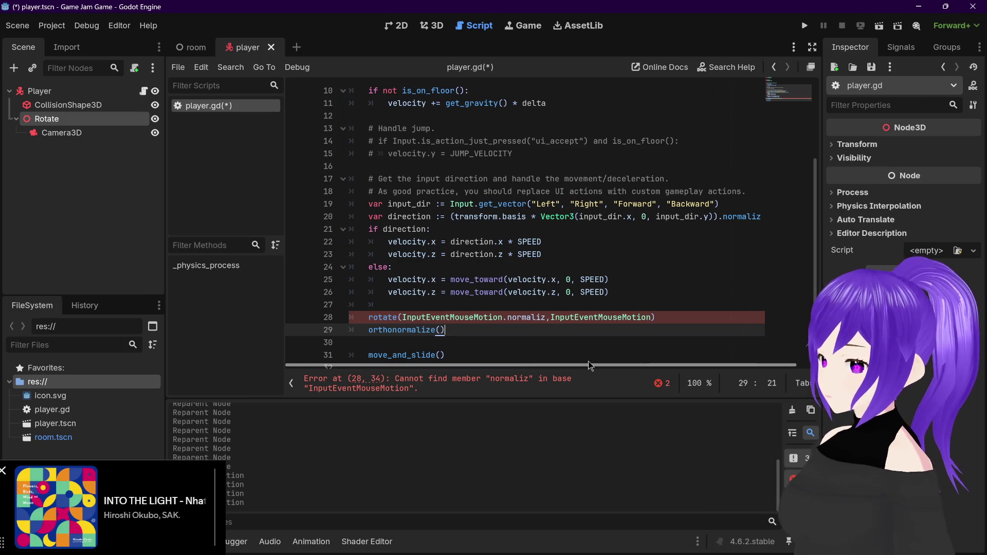
Delete the orthonormalize() line 29 from player.gd
{"action": "scroll", "coordinate": [588, 361], "scroll_direction": "right", "scroll_amount": 2}
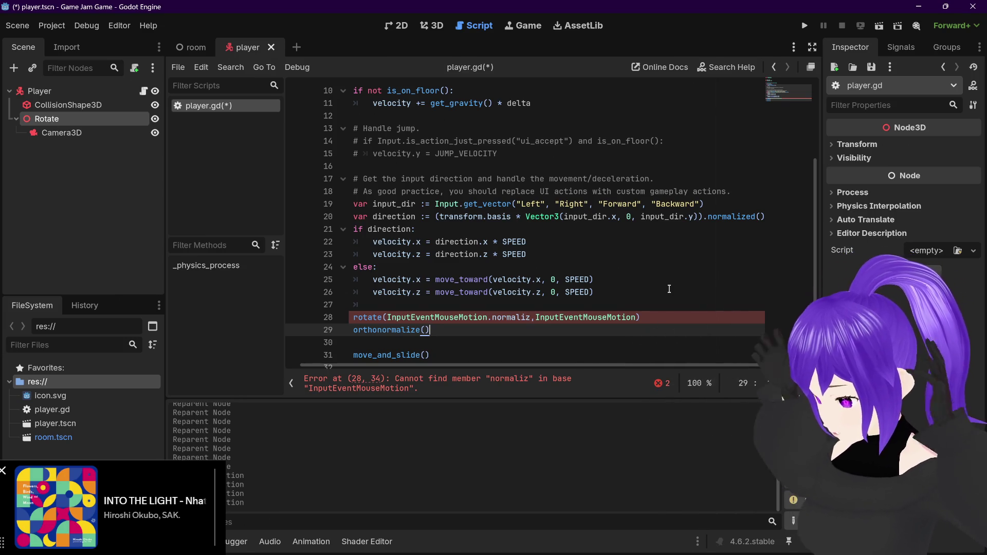
{"action": "left_click_drag", "start_coordinate": [283, 332], "coordinate": [265, 331]}
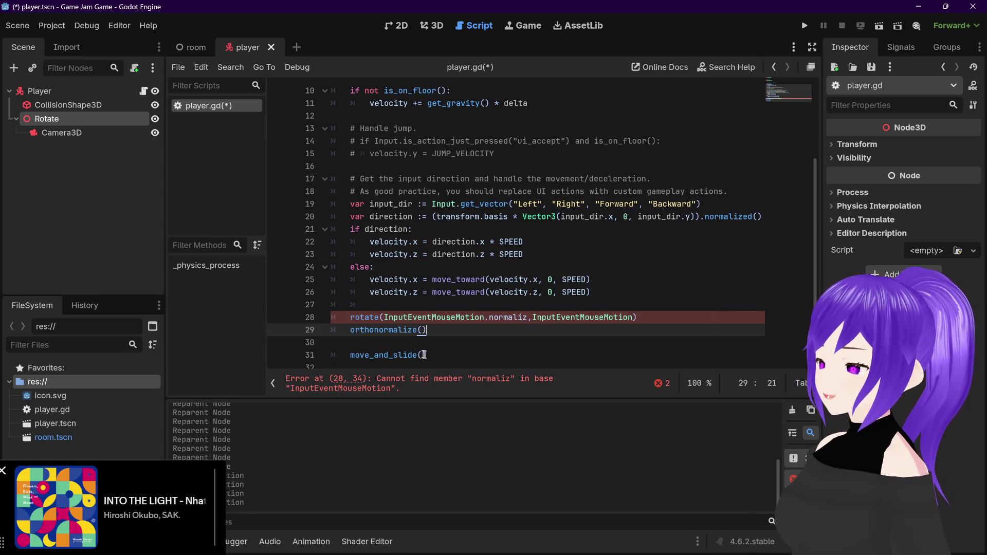
{"action": "left_click_drag", "start_coordinate": [437, 330], "coordinate": [350, 333]}
{"action": "key", "text": "BackSpace"}
{"action": "key", "text": "BackSpace"}
{"action": "key", "text": "BackSpace"}
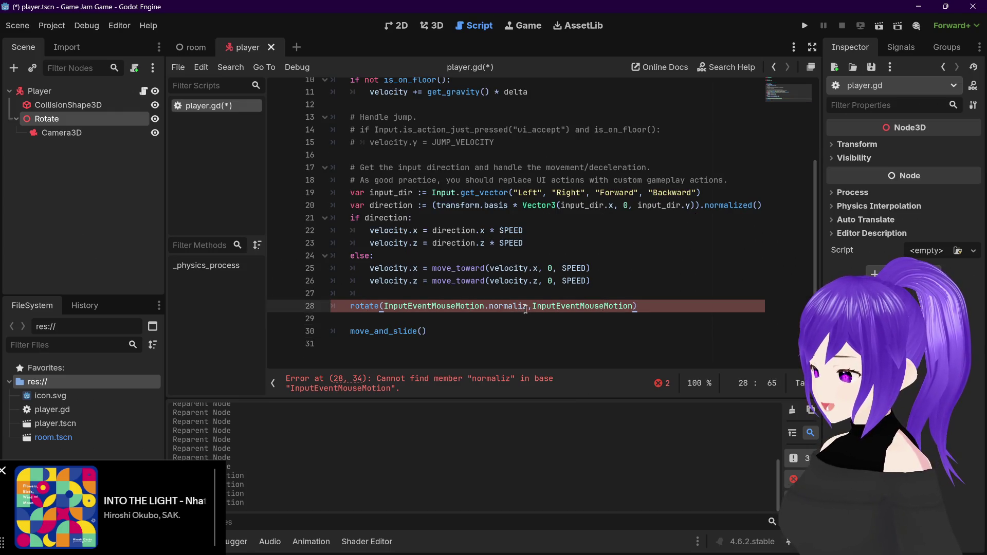
Complete normaliz to normalized() on line 28, comparing it with line 20, then return to the Firefox docs
{"action": "left_click", "coordinate": [527, 307]}
{"action": "type", "text": "ed()"}
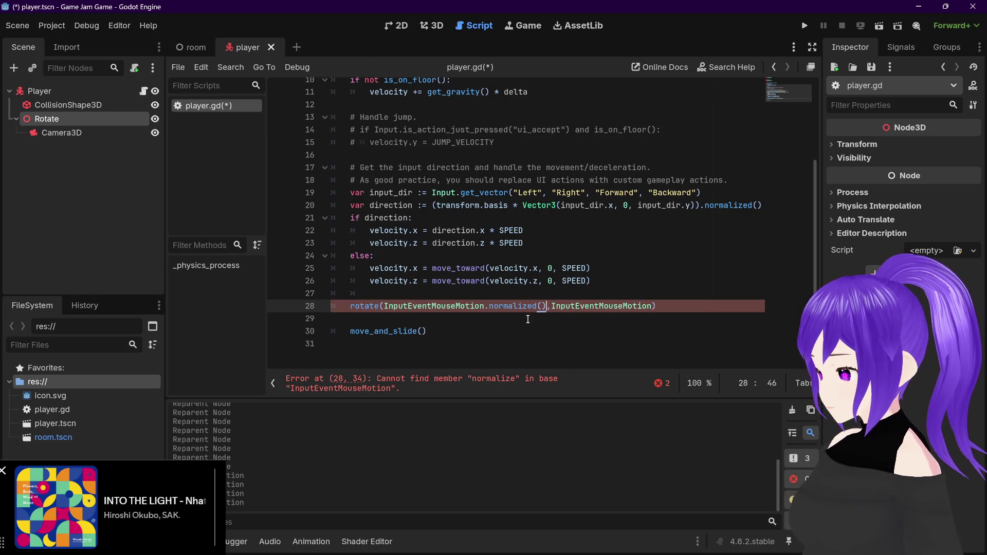
{"action": "left_click", "coordinate": [689, 308]}
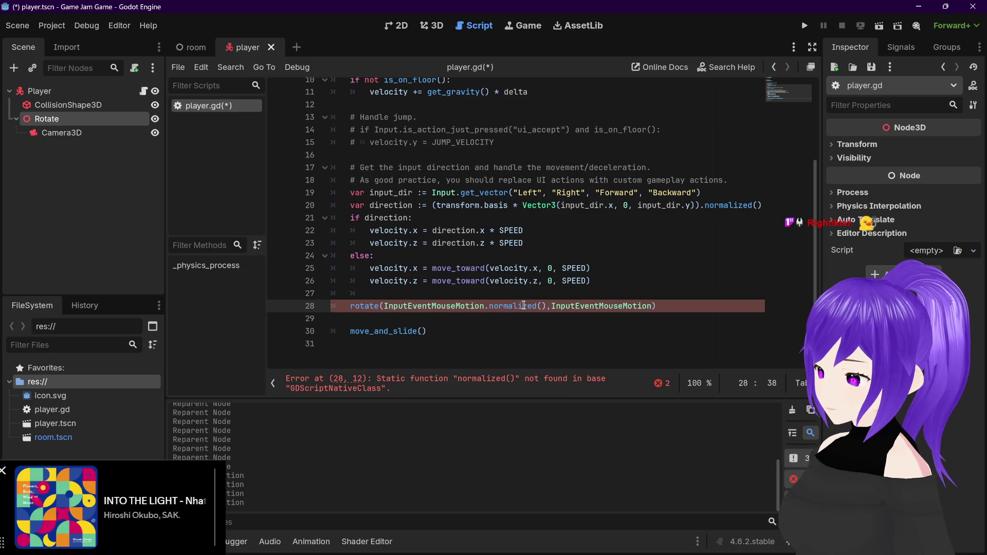
{"action": "left_click", "coordinate": [709, 205]}
{"action": "left_click_drag", "start_coordinate": [490, 305], "coordinate": [538, 306]}
{"action": "key", "text": "End"}
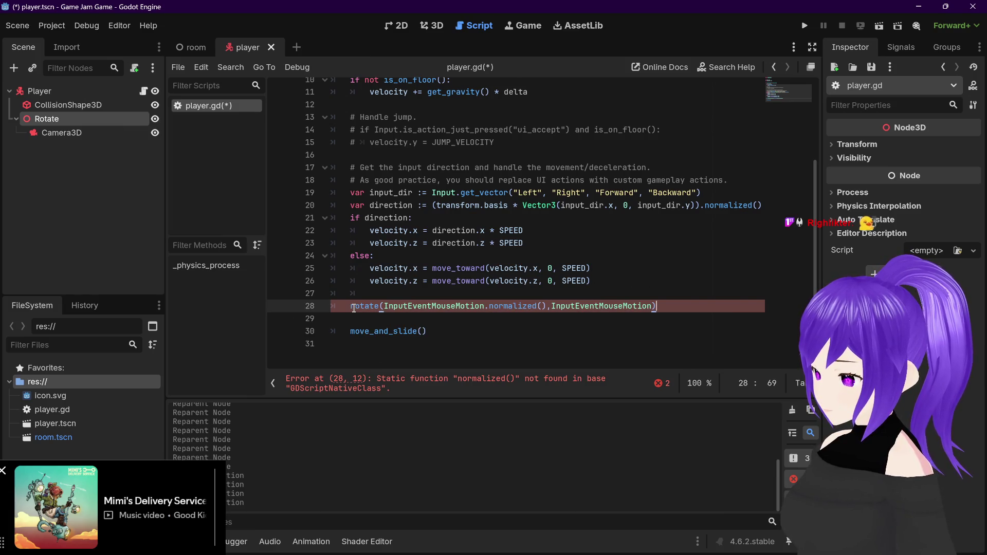
{"action": "mouse_move", "coordinate": [353, 308]}
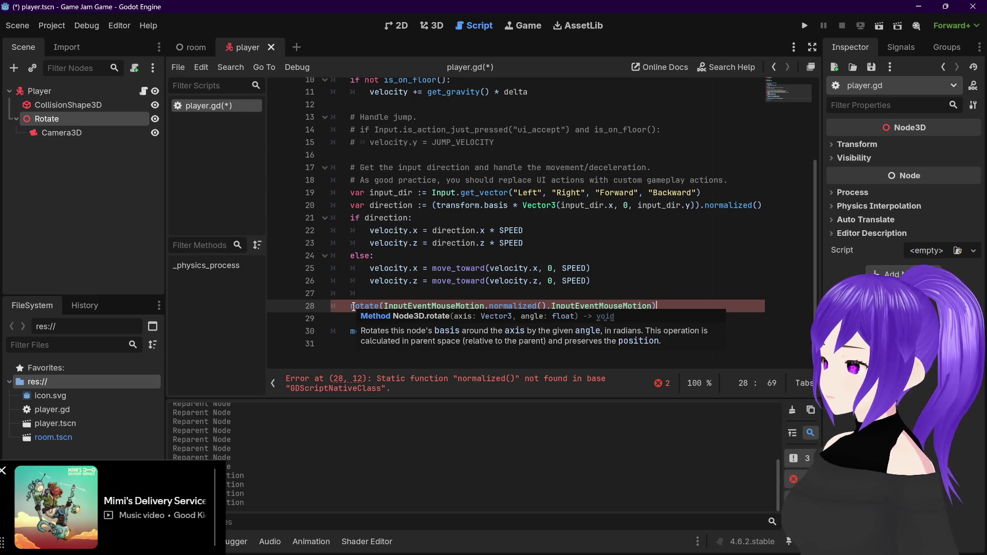
{"action": "mouse_move", "coordinate": [200, 539]}
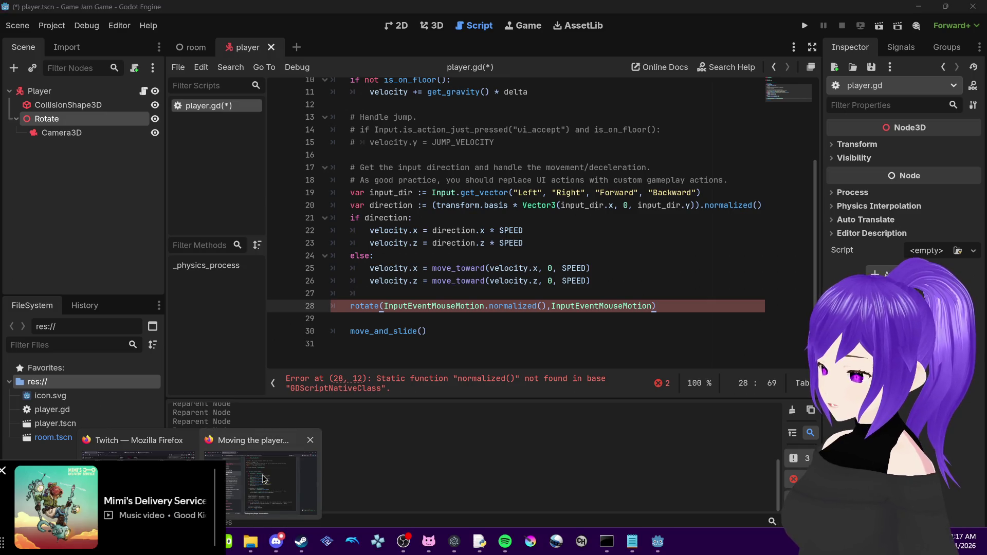
{"action": "left_click", "coordinate": [263, 479]}
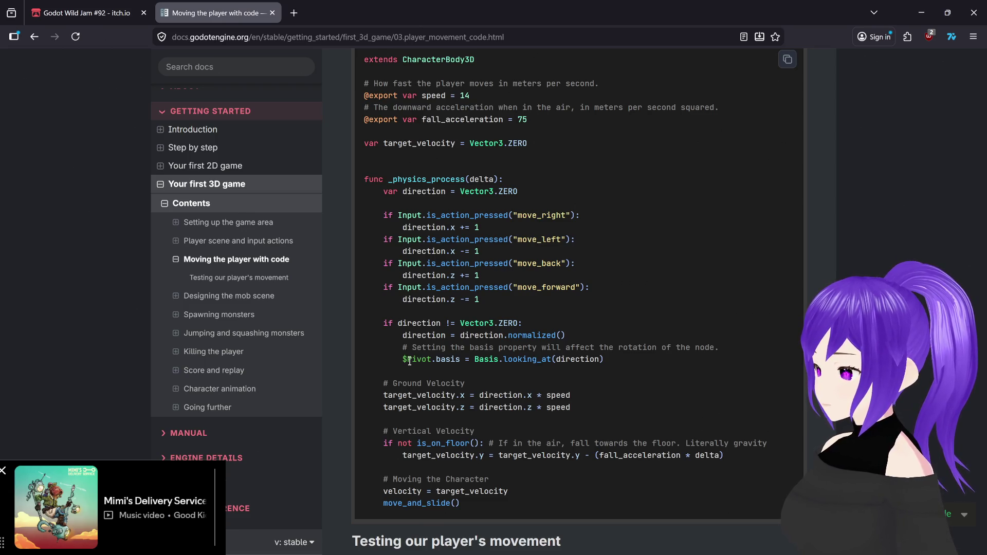
Scroll through the docs' complete player script with $Pivot.basis rotation, then go back to Godot
{"action": "scroll", "coordinate": [410, 361], "scroll_direction": "up", "scroll_amount": 2}
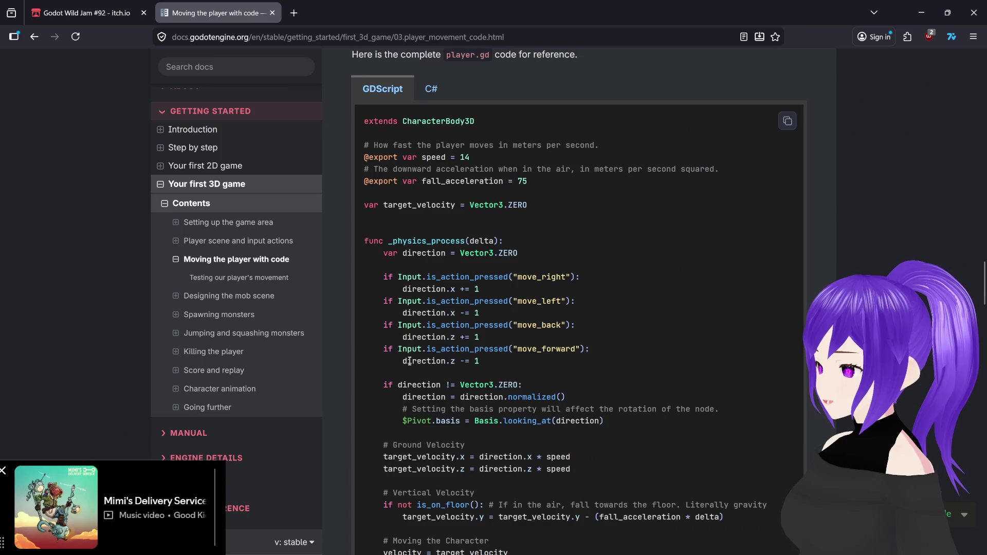
{"action": "scroll", "coordinate": [410, 361], "scroll_direction": "down", "scroll_amount": 2}
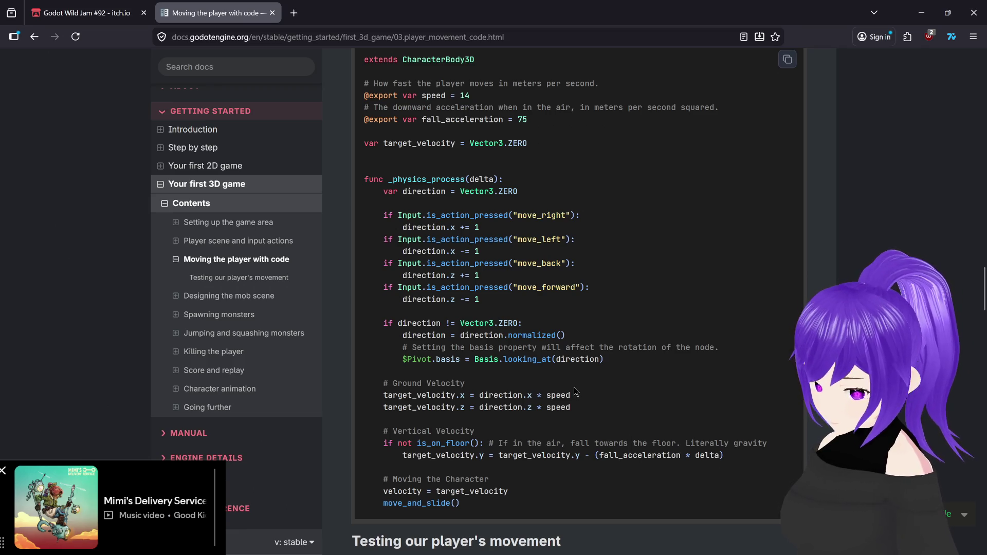
{"action": "mouse_move", "coordinate": [692, 551]}
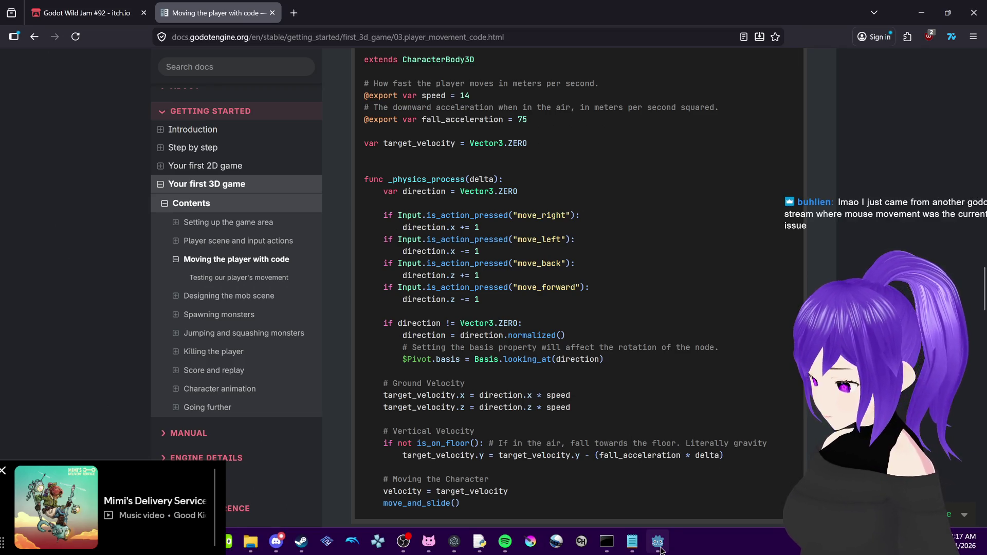
{"action": "mouse_move", "coordinate": [658, 542]}
{"action": "left_click", "coordinate": [704, 457]}
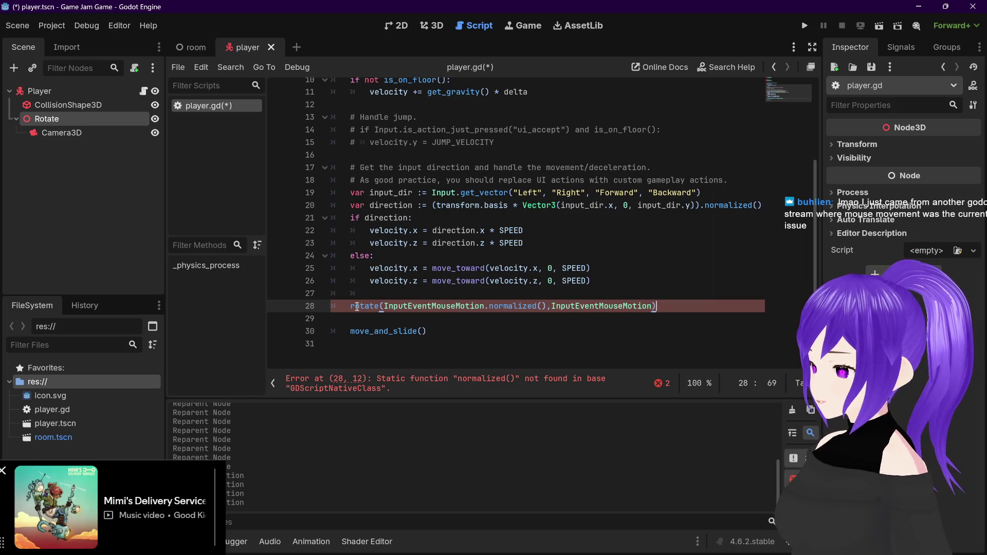
Retype the final d of normalized() on line 28 and add a space after rotate()'s comma
{"action": "mouse_move", "coordinate": [358, 307]}
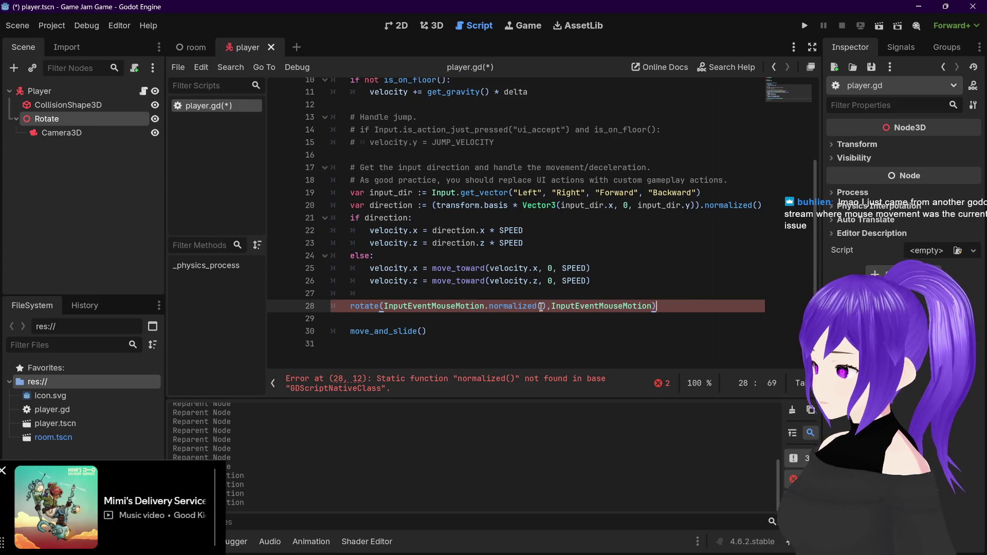
{"action": "left_click", "coordinate": [536, 307]}
{"action": "key", "text": "BackSpace"}
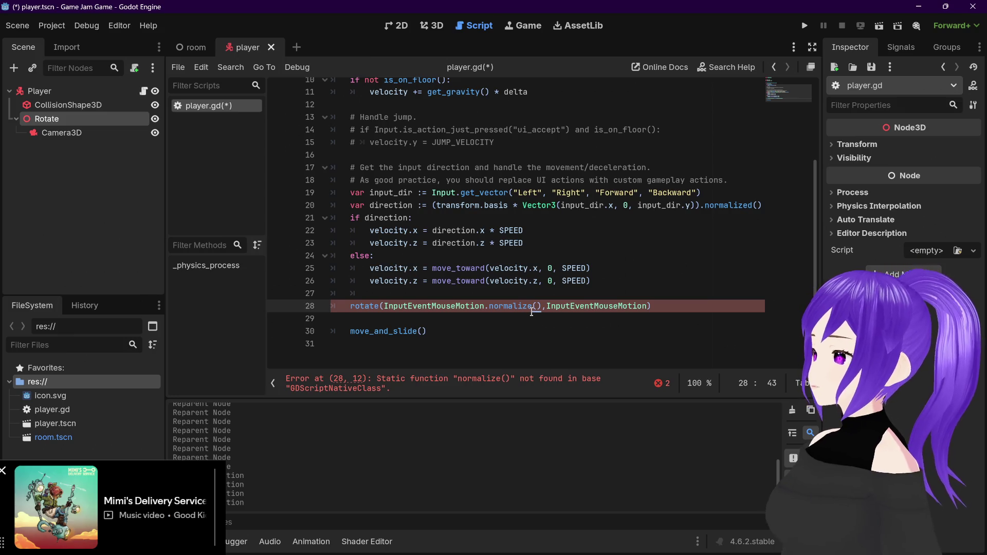
{"action": "type", "text": "d"}
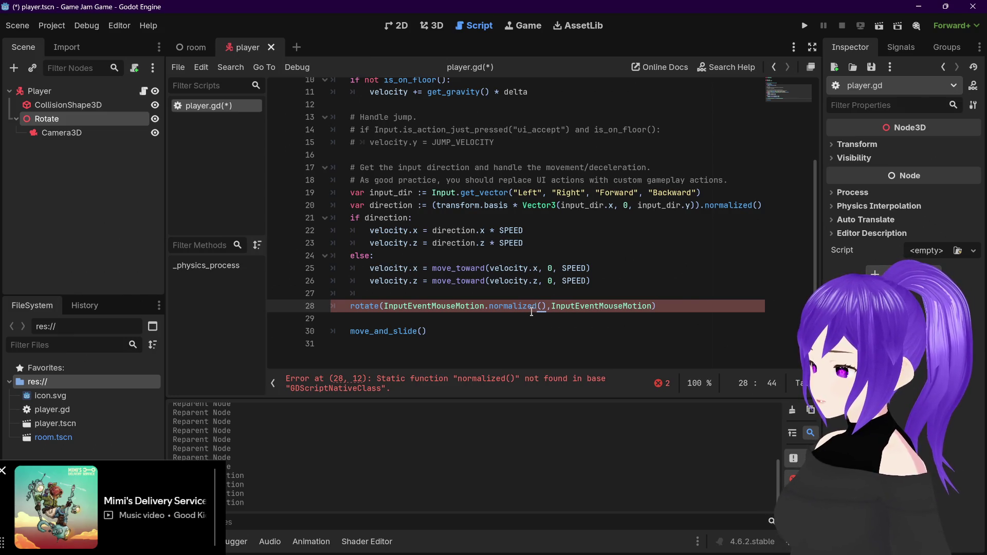
{"action": "key", "text": "Right"}
{"action": "key", "text": "Right"}
{"action": "key", "text": "Right"}
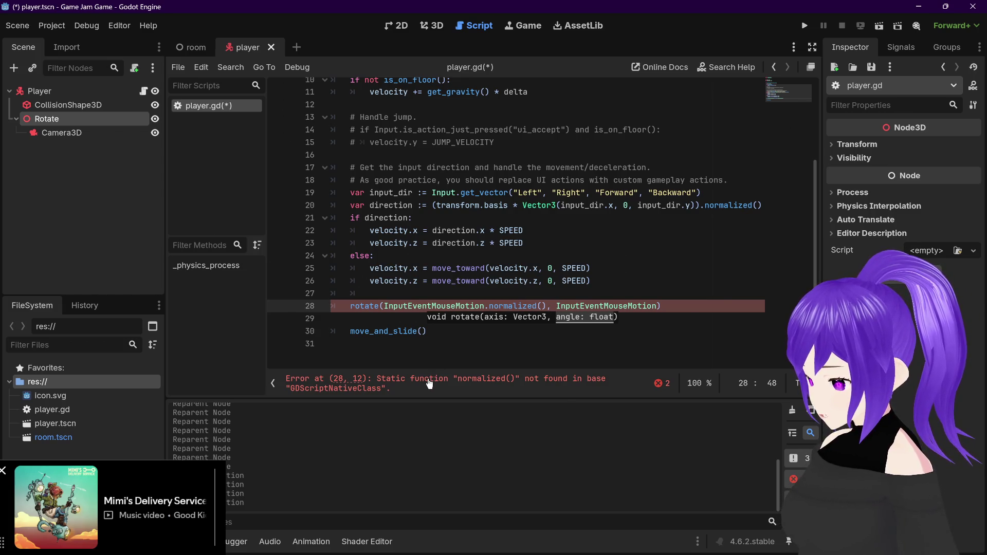
{"action": "mouse_move", "coordinate": [722, 205]}
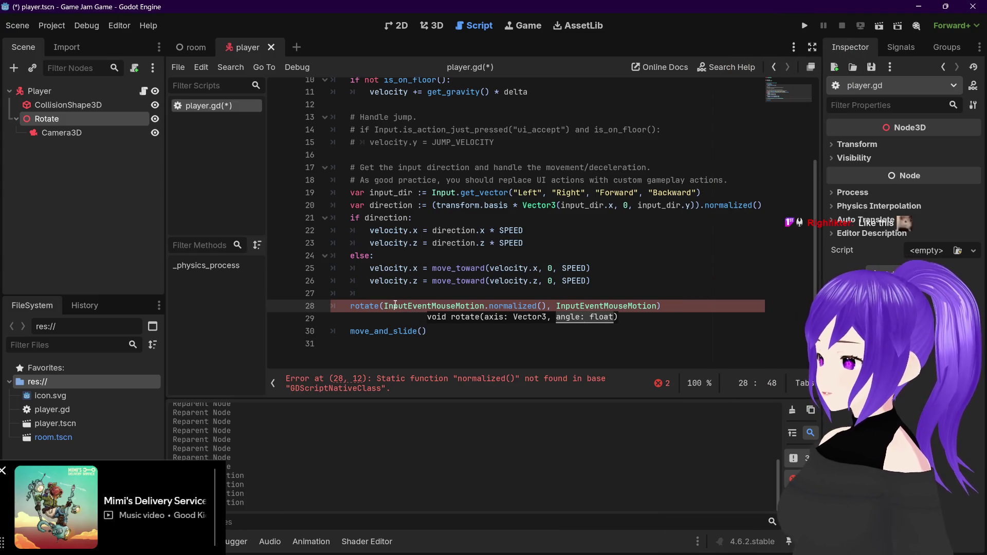
{"action": "mouse_move", "coordinate": [395, 304]}
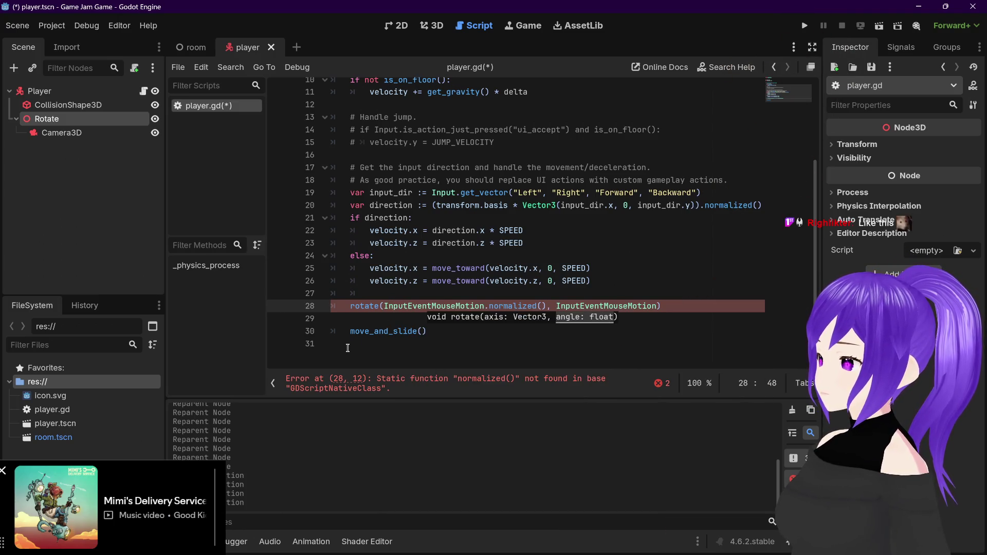
{"action": "mouse_move", "coordinate": [234, 541]}
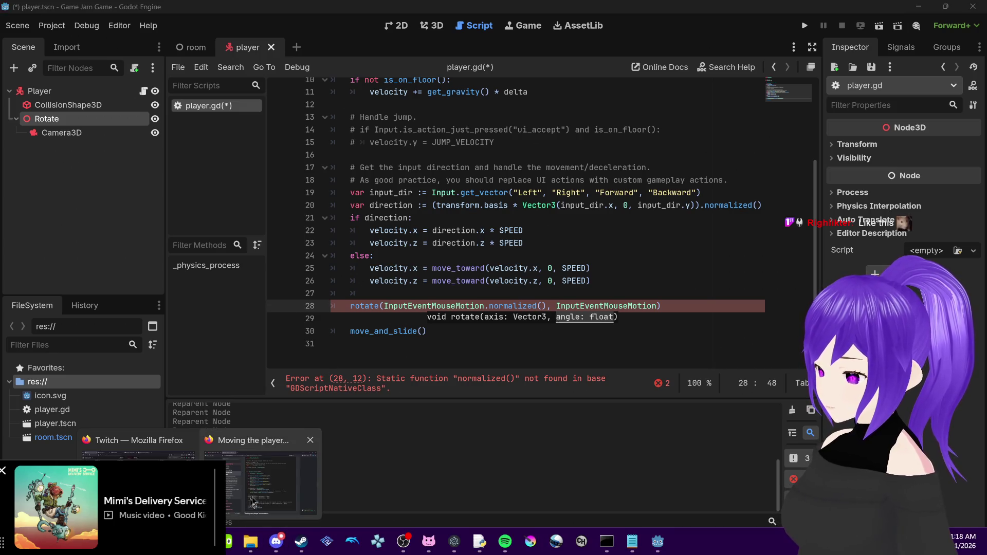
{"action": "left_click", "coordinate": [276, 487]}
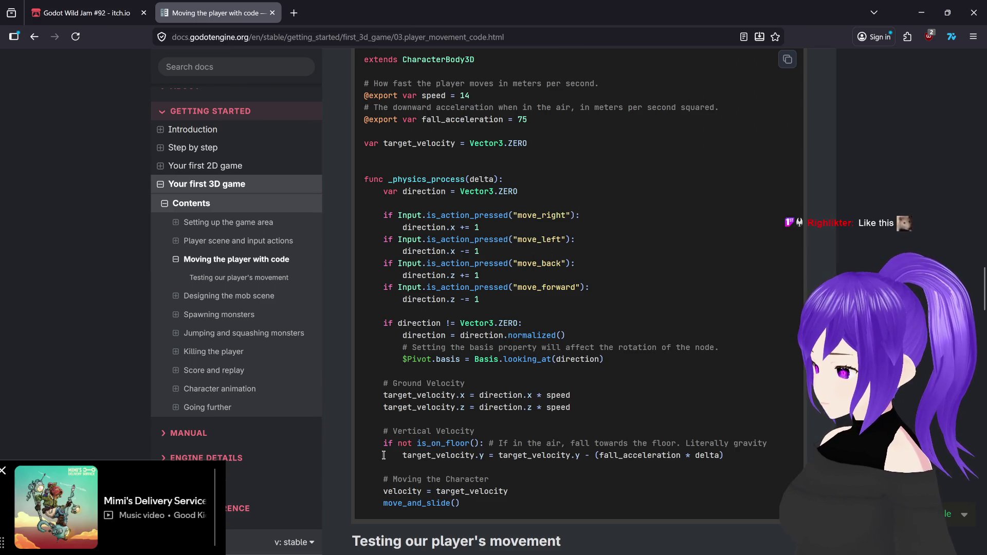
{"action": "scroll", "coordinate": [383, 456], "scroll_direction": "up", "scroll_amount": 2}
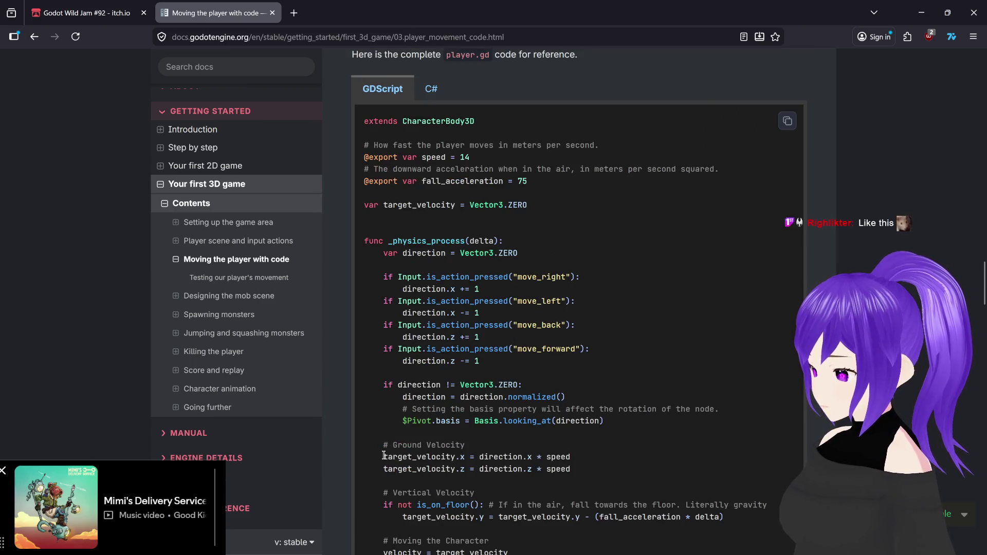
{"action": "scroll", "coordinate": [383, 456], "scroll_direction": "down", "scroll_amount": 2}
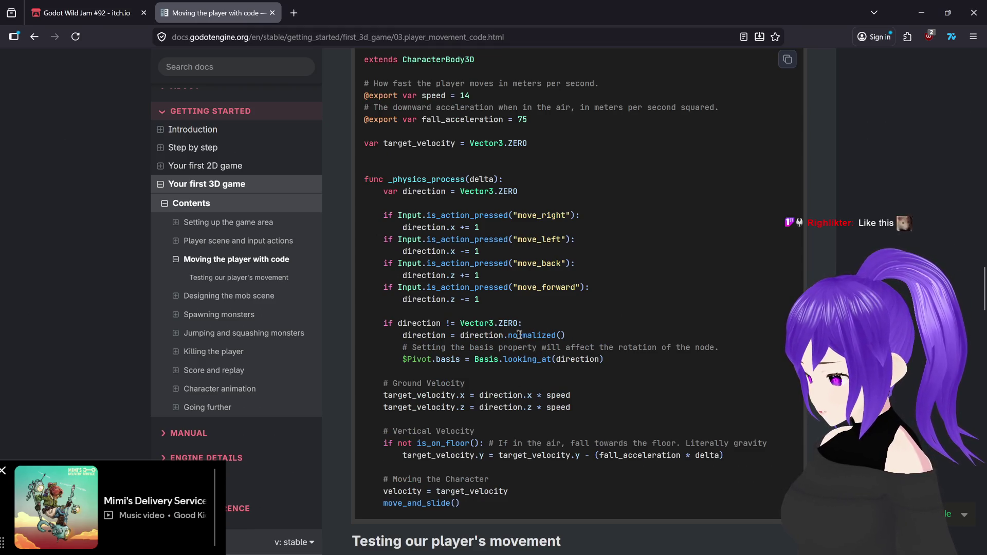
{"action": "left_click", "coordinate": [657, 544]}
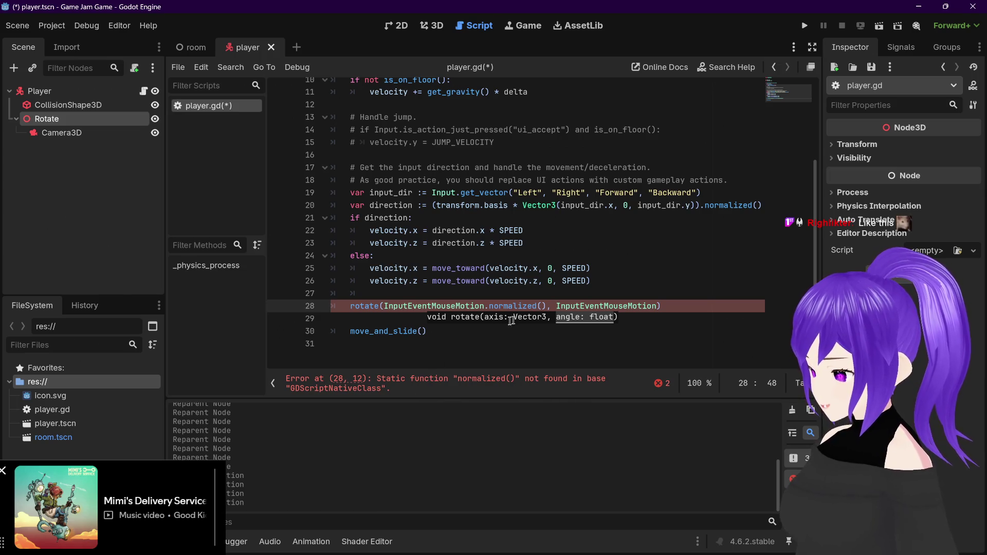
Remove the normalized() argument from rotate() and add var mouse_direction = InputEventMouseMotion.normalized() above it
{"action": "left_click_drag", "start_coordinate": [546, 306], "coordinate": [384, 306]}
{"action": "key", "text": "BackSpace"}
{"action": "scroll", "coordinate": [420, 307], "scroll_direction": "up", "scroll_amount": 1}
{"action": "left_click", "coordinate": [420, 307]}
{"action": "key", "text": "Return"}
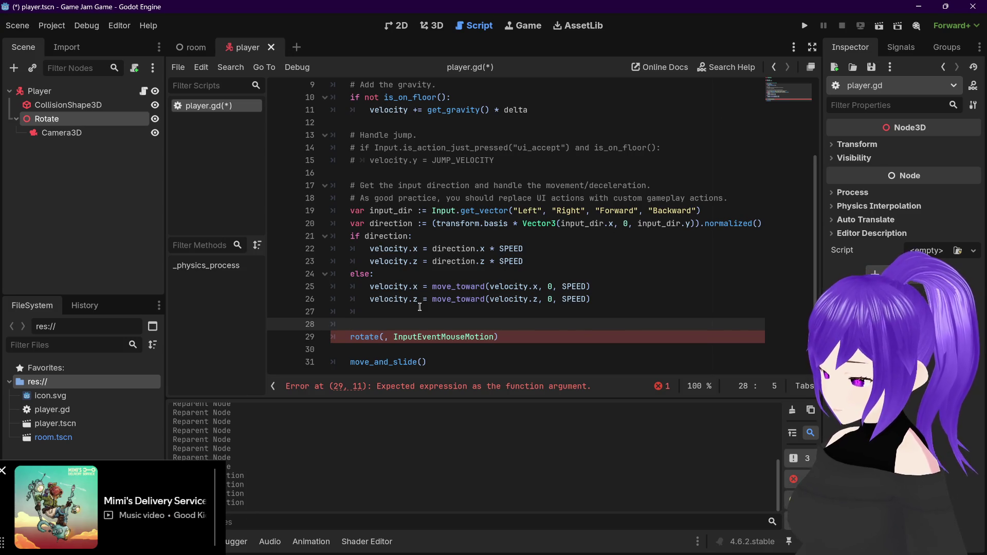
{"action": "type", "text": "var"}
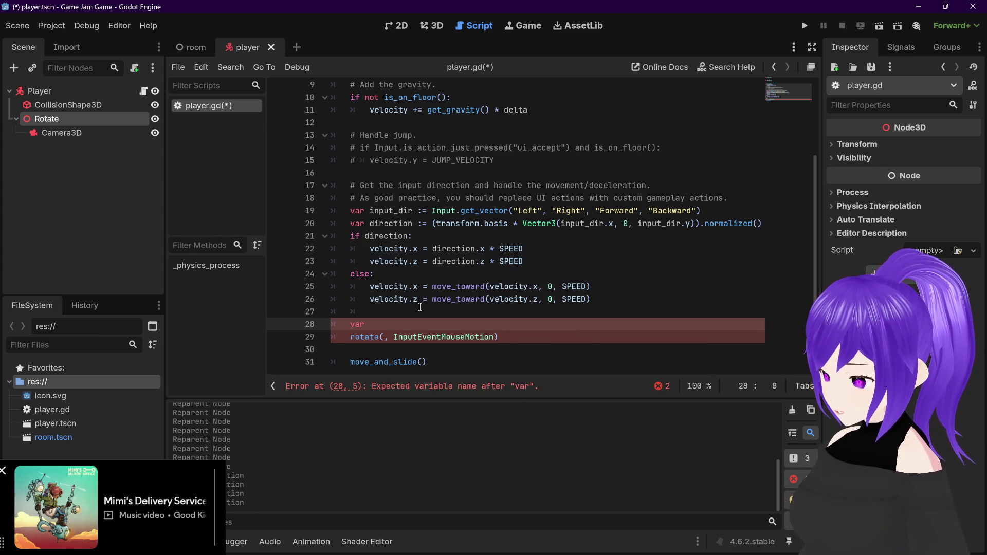
{"action": "type", "text": " mouse"}
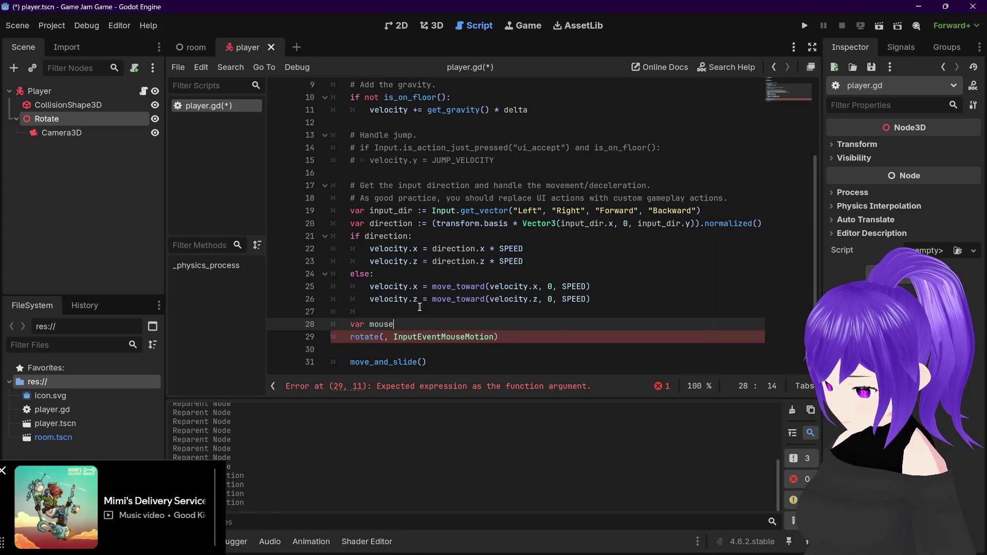
{"action": "type", "text": "_direction = InputEventMouseMotion.normalized()"}
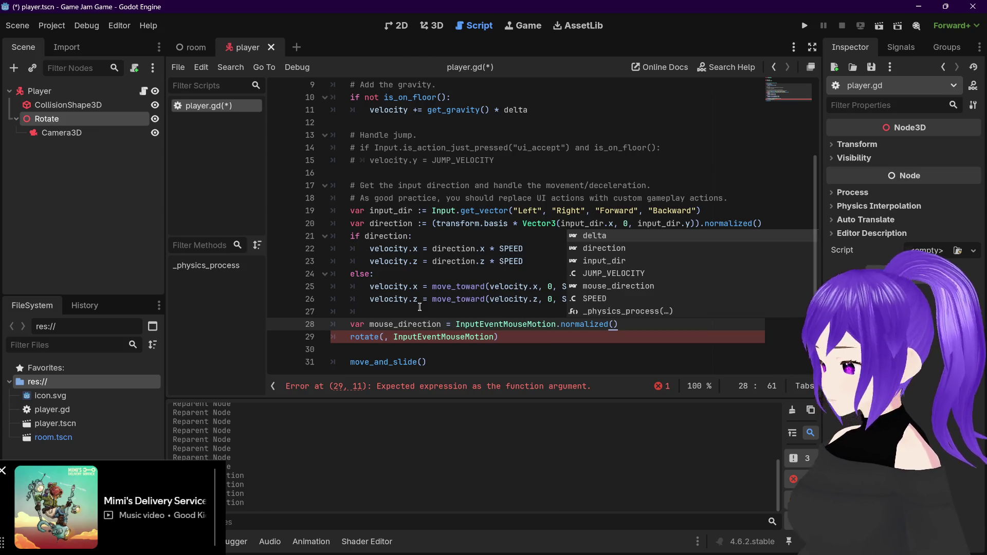
Paste mouse_direction as rotate()'s first argument and change the declaration's = to :=
{"action": "left_click_drag", "start_coordinate": [369, 324], "coordinate": [441, 324]}
{"action": "key", "text": "ctrl+c"}
{"action": "left_click", "coordinate": [391, 336]}
{"action": "key", "text": "ctrl+v"}
{"action": "key", "text": "End"}
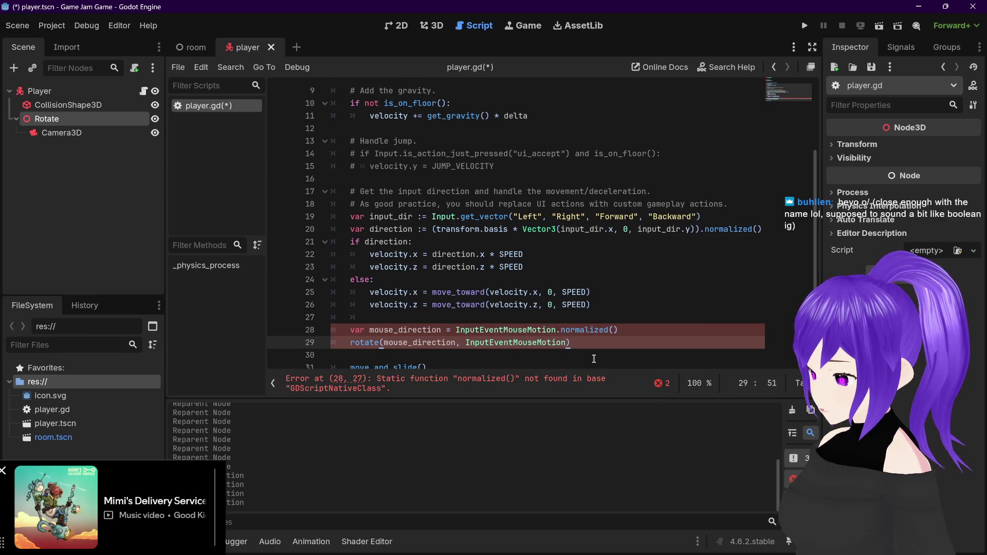
{"action": "left_click", "coordinate": [447, 331]}
{"action": "type", "text": ":"}
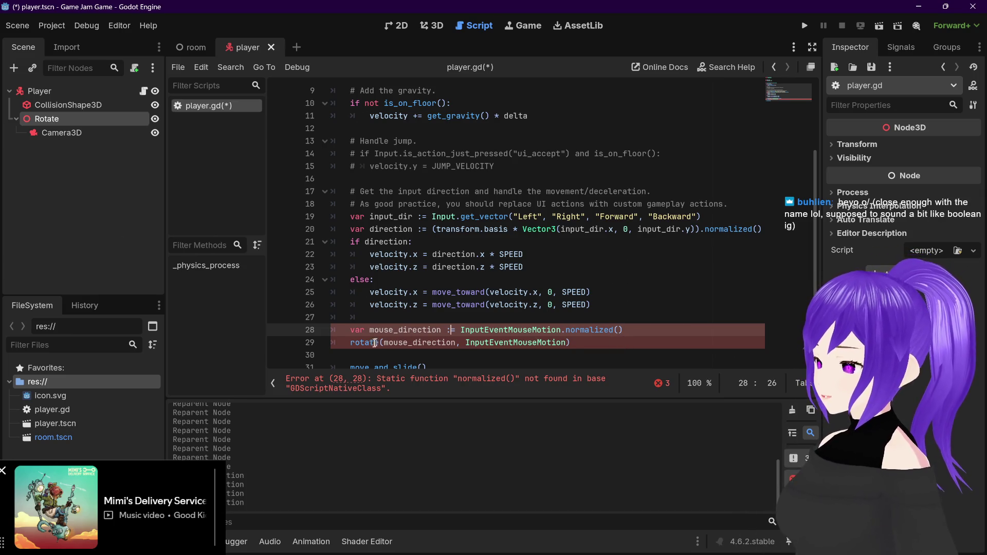
{"action": "mouse_move", "coordinate": [360, 345]}
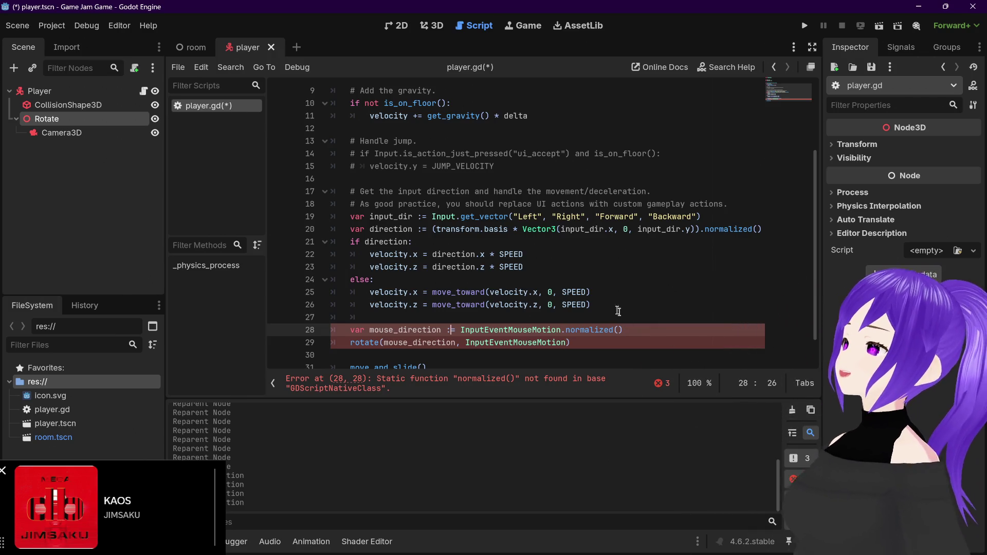
{"action": "scroll", "coordinate": [624, 315], "scroll_direction": "up", "scroll_amount": 2}
{"action": "scroll", "coordinate": [580, 305], "scroll_direction": "down", "scroll_amount": 3}
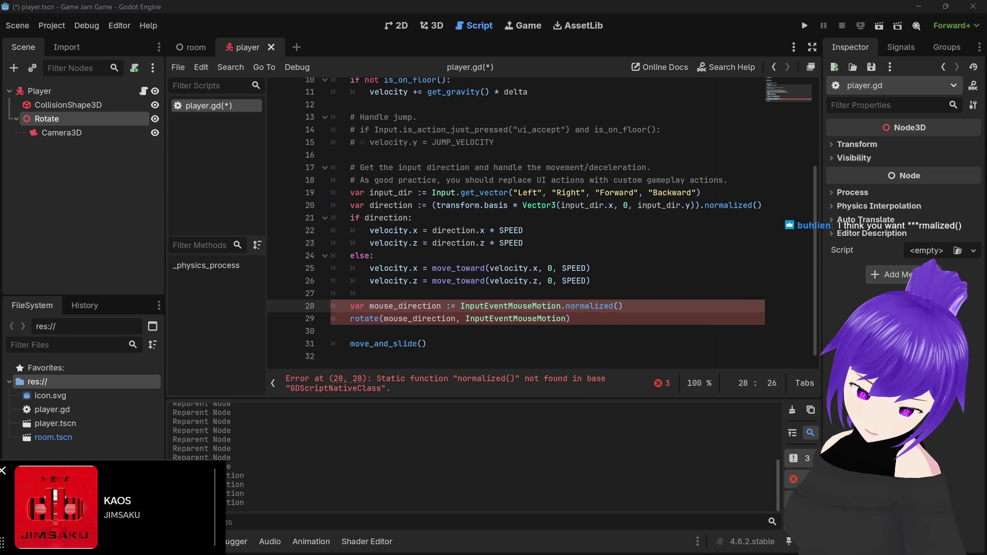
{"action": "left_click", "coordinate": [576, 333]}
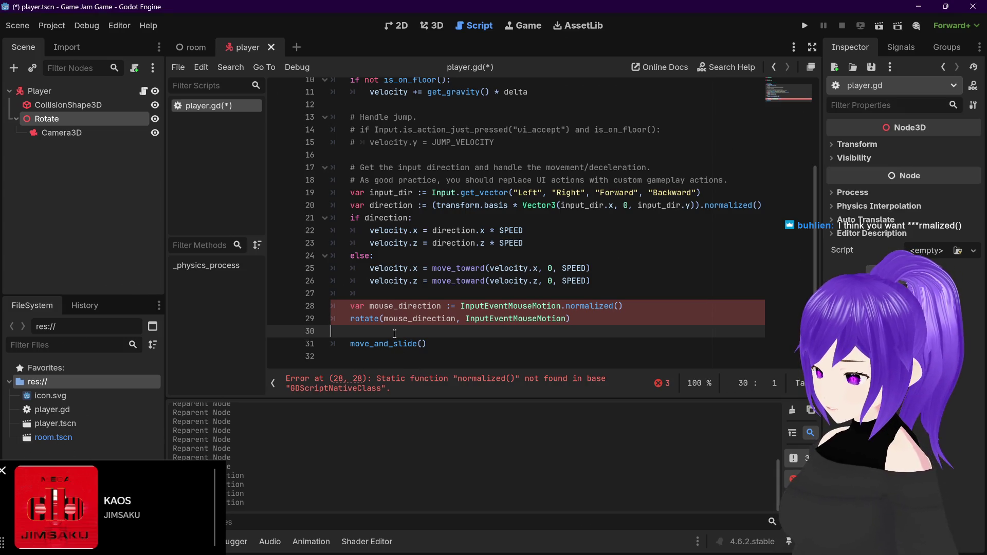
{"action": "key", "text": "Return"}
{"action": "key", "text": "Return"}
{"action": "left_click", "coordinate": [361, 343]}
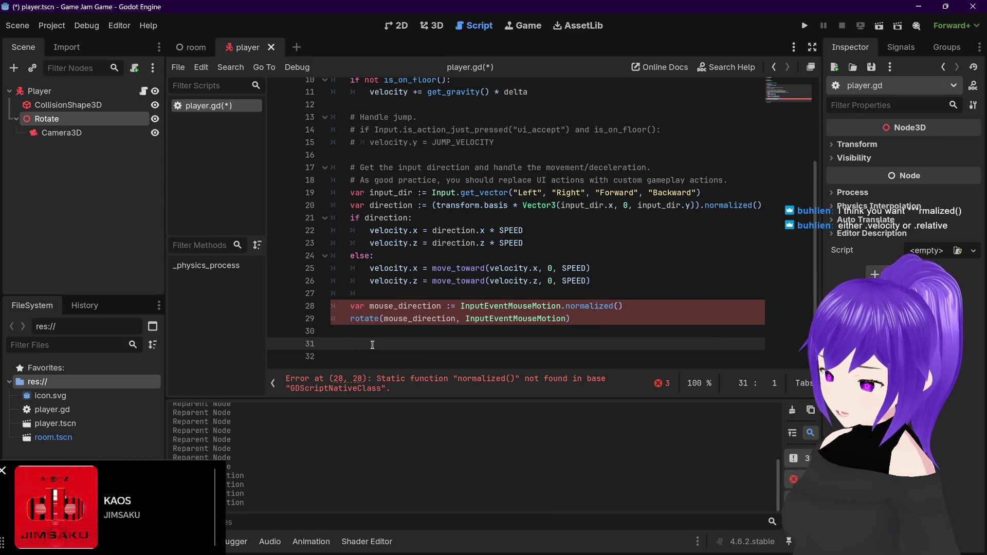
{"action": "key", "text": "ctrl+z"}
{"action": "key", "text": "ctrl+z"}
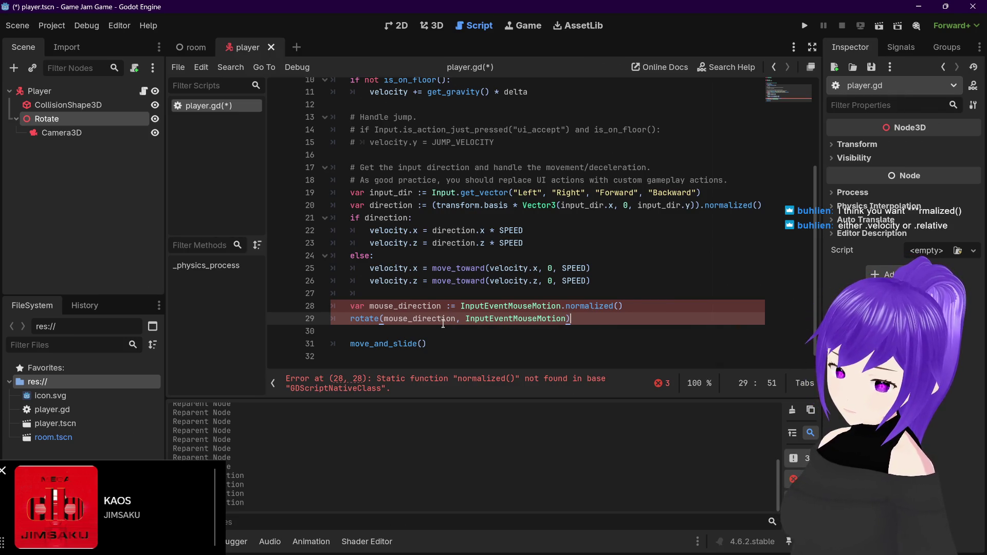
Replace normalized() with relative so mouse_direction holds InputEventMouseMotion.relative
{"action": "left_click_drag", "start_coordinate": [624, 306], "coordinate": [567, 307]}
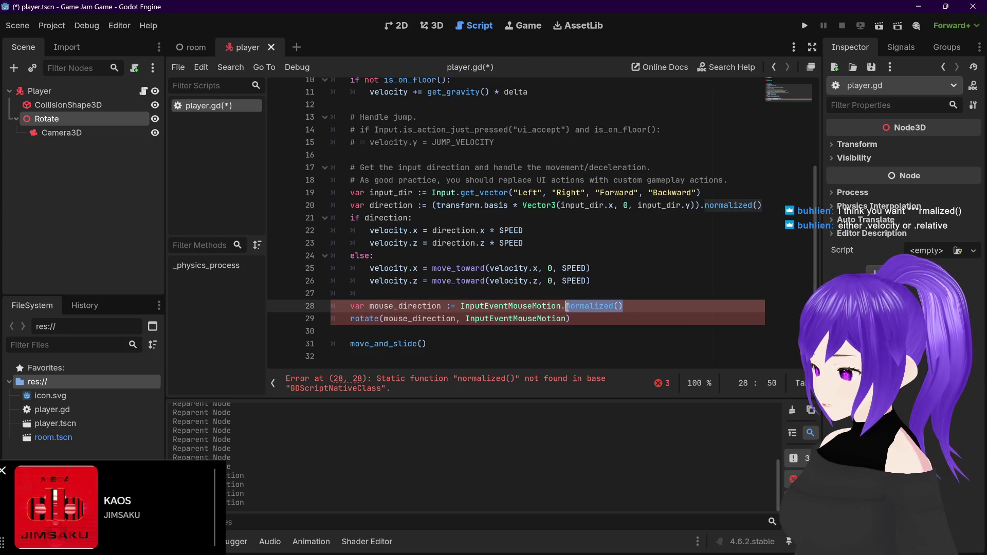
{"action": "type", "text": "velovi"}
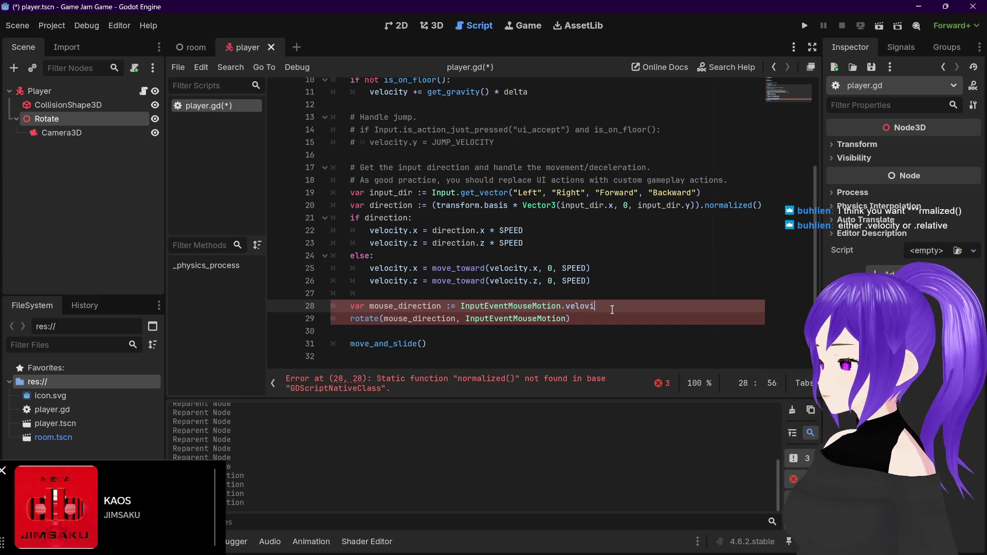
{"action": "key", "text": "BackSpace"}
{"action": "key", "text": "BackSpace"}
{"action": "type", "text": "cit"}
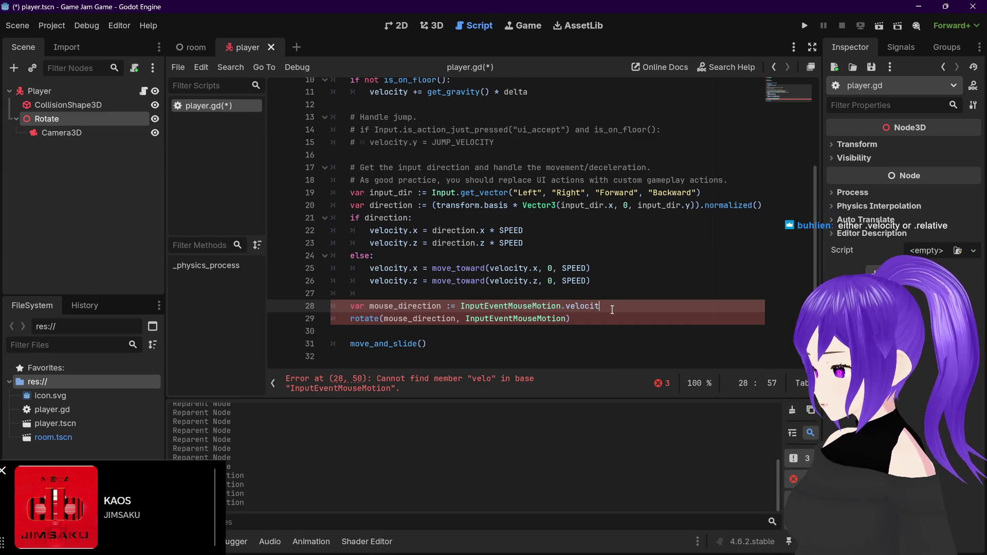
{"action": "key", "text": "BackSpace"}
{"action": "key", "text": "BackSpace"}
{"action": "key", "text": "BackSpace"}
{"action": "type", "text": "relatice"}
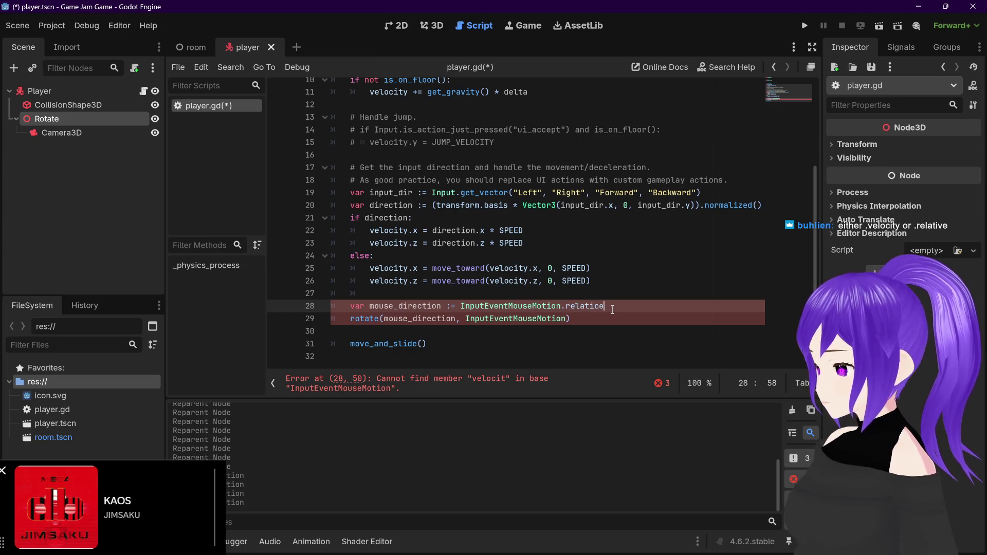
{"action": "key", "text": "BackSpace"}
{"action": "key", "text": "BackSpace"}
{"action": "type", "text": "ve"}
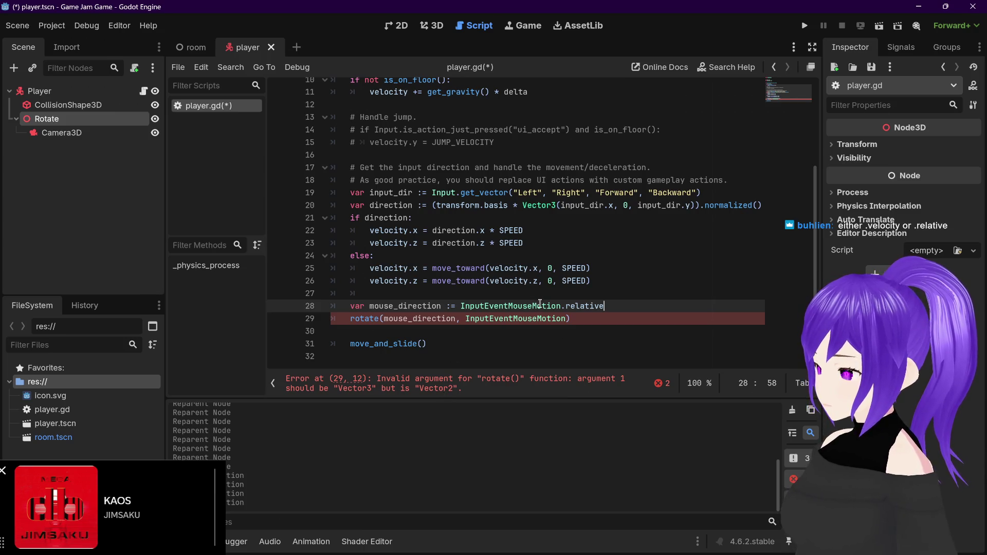
{"action": "mouse_move", "coordinate": [541, 303]}
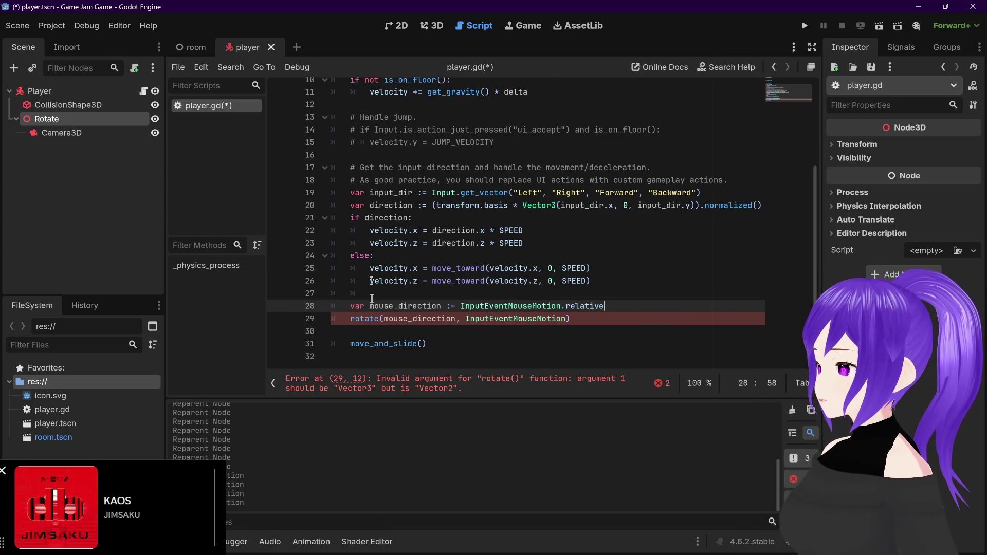
{"action": "mouse_move", "coordinate": [516, 320]}
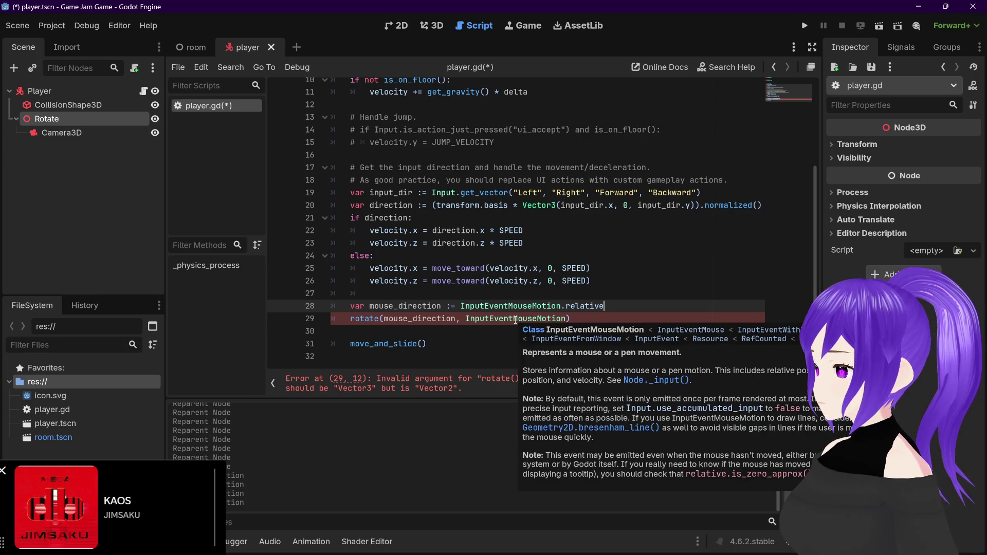
{"action": "mouse_move", "coordinate": [353, 322]}
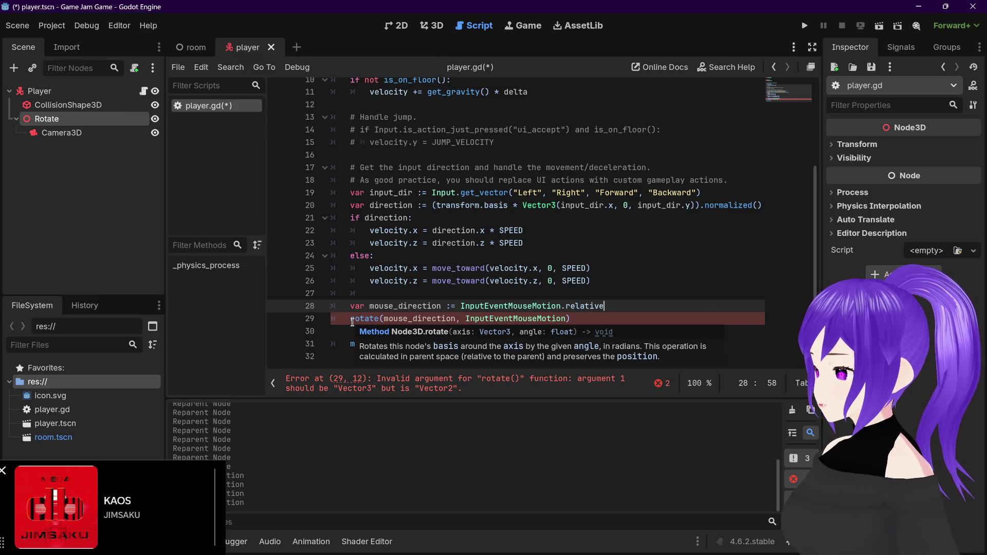
Rework the rotate call into rotate(,mouse_direction), then bring the docs window forward
{"action": "left_click_drag", "start_coordinate": [384, 323], "coordinate": [455, 317]}
{"action": "key", "text": "BackSpace"}
{"action": "left_click_drag", "start_coordinate": [394, 329], "coordinate": [491, 328]}
{"action": "key", "text": "ctrl+v"}
{"action": "left_click", "coordinate": [393, 330]}
{"action": "key", "text": "BackSpace"}
{"action": "key", "text": "BackSpace"}
{"action": "type", "text": ","}
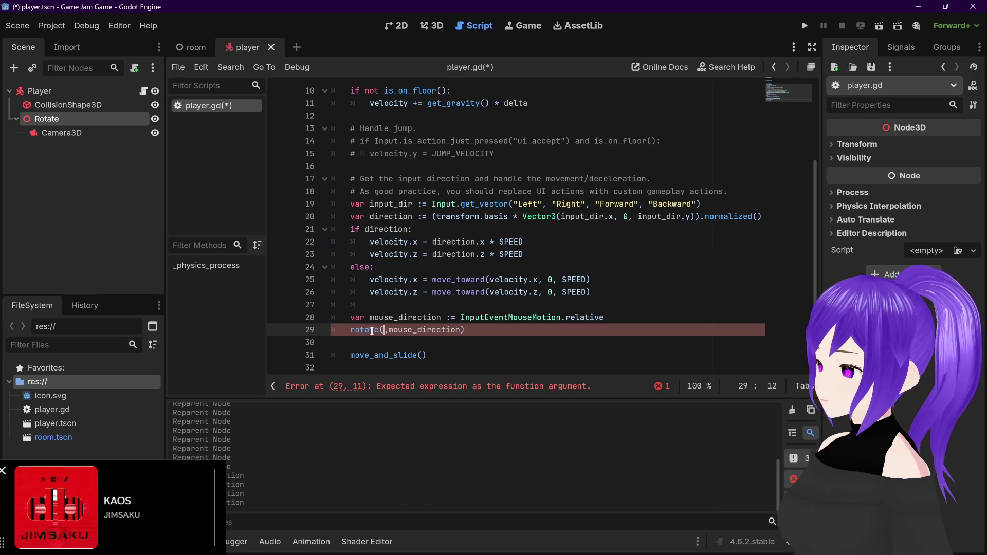
{"action": "mouse_move", "coordinate": [372, 332]}
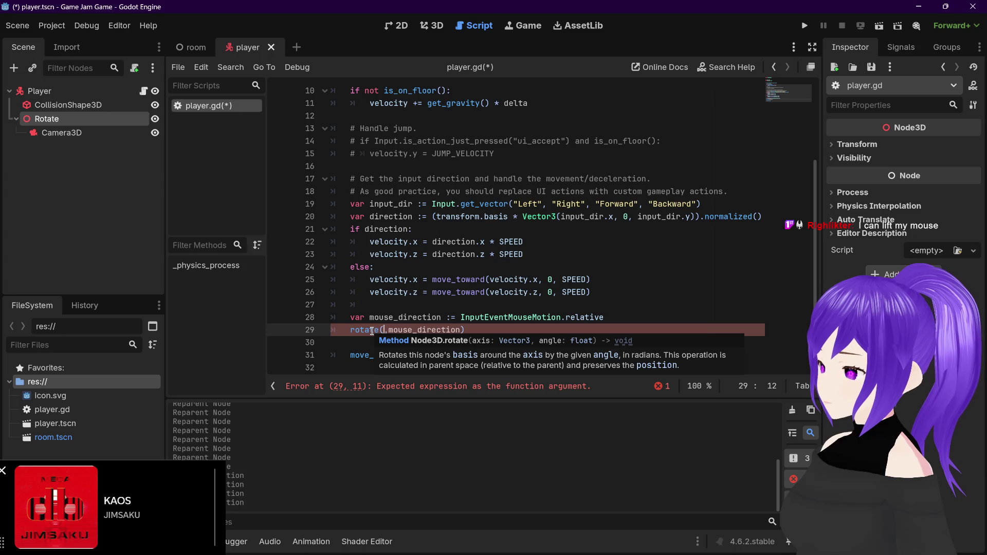
{"action": "mouse_move", "coordinate": [201, 541]}
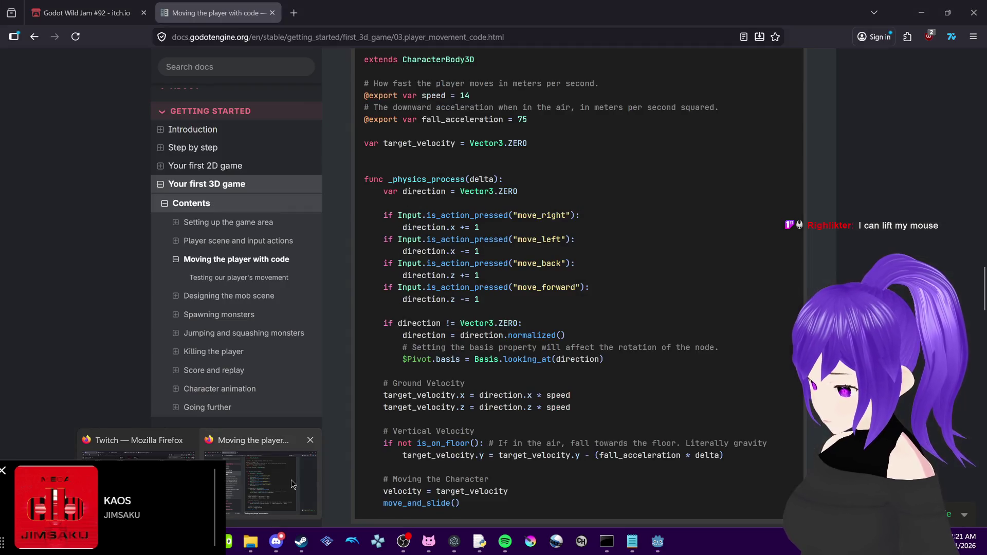
{"action": "left_click", "coordinate": [291, 479]}
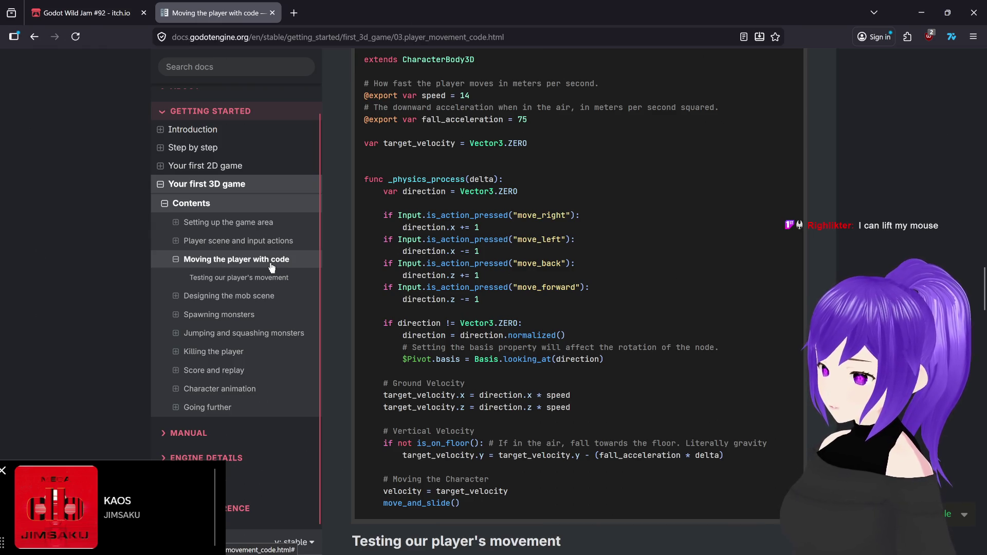
Read the full mob.gd script on the 'Designing the mob scene' docs page, then return to Godot
{"action": "left_click", "coordinate": [273, 302]}
{"action": "scroll", "coordinate": [624, 422], "scroll_direction": "down", "scroll_amount": 10}
{"action": "scroll", "coordinate": [622, 418], "scroll_direction": "down", "scroll_amount": 20}
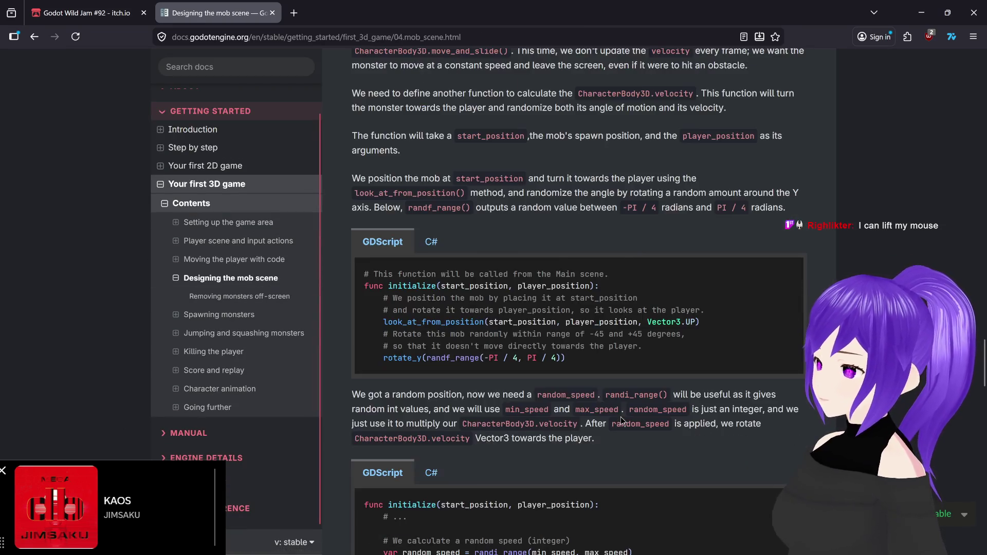
{"action": "scroll", "coordinate": [621, 417], "scroll_direction": "down", "scroll_amount": 20}
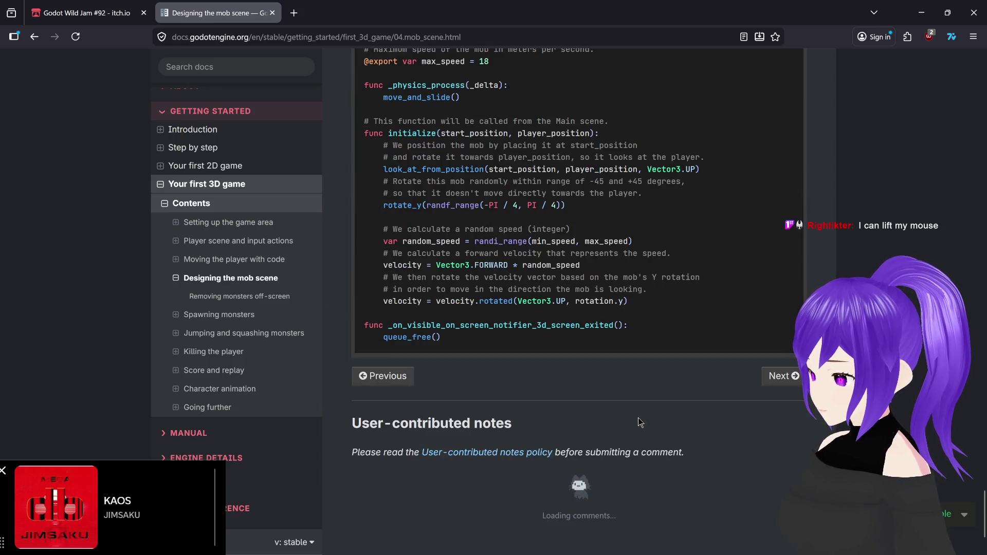
{"action": "scroll", "coordinate": [639, 421], "scroll_direction": "up", "scroll_amount": 1}
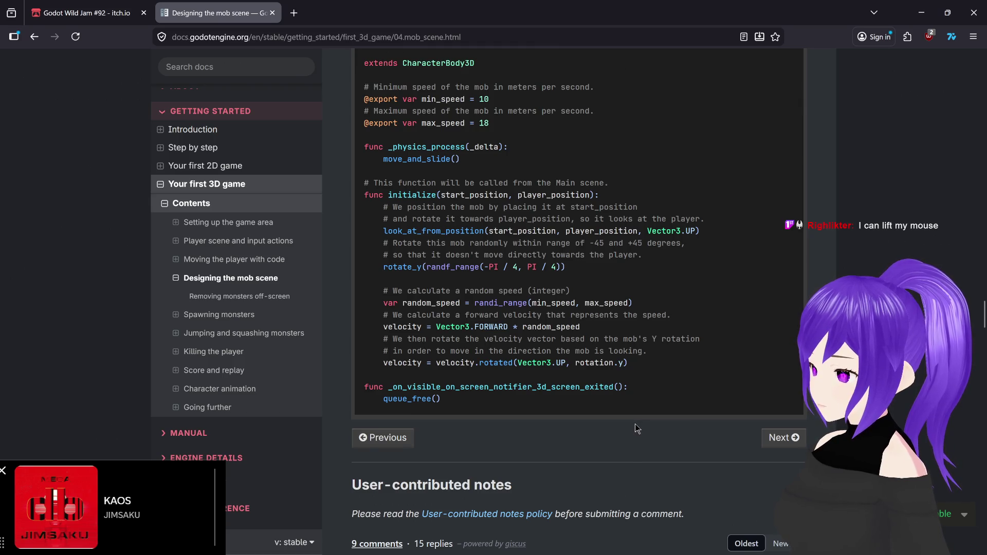
{"action": "scroll", "coordinate": [635, 423], "scroll_direction": "down", "scroll_amount": 6}
{"action": "scroll", "coordinate": [633, 426], "scroll_direction": "up", "scroll_amount": 7}
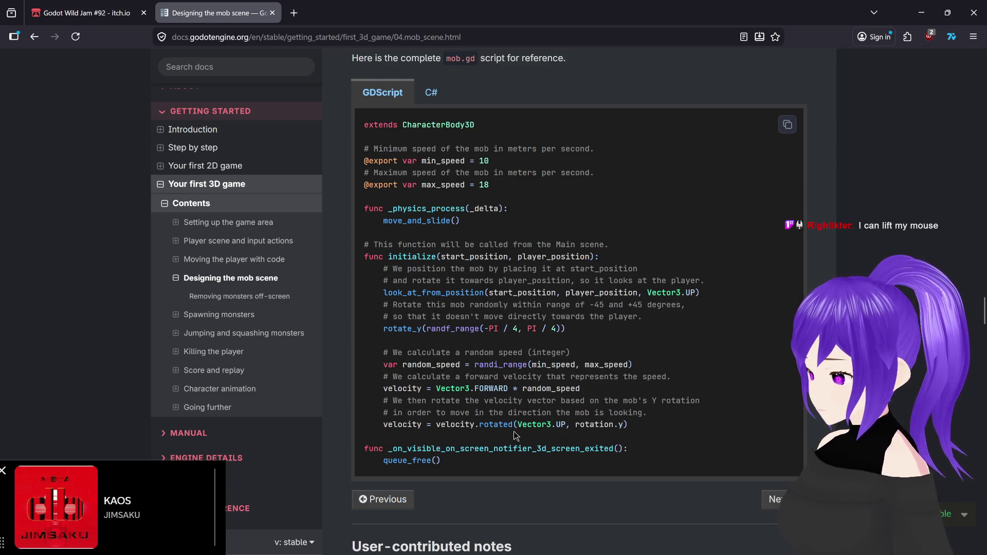
{"action": "mouse_move", "coordinate": [677, 548]}
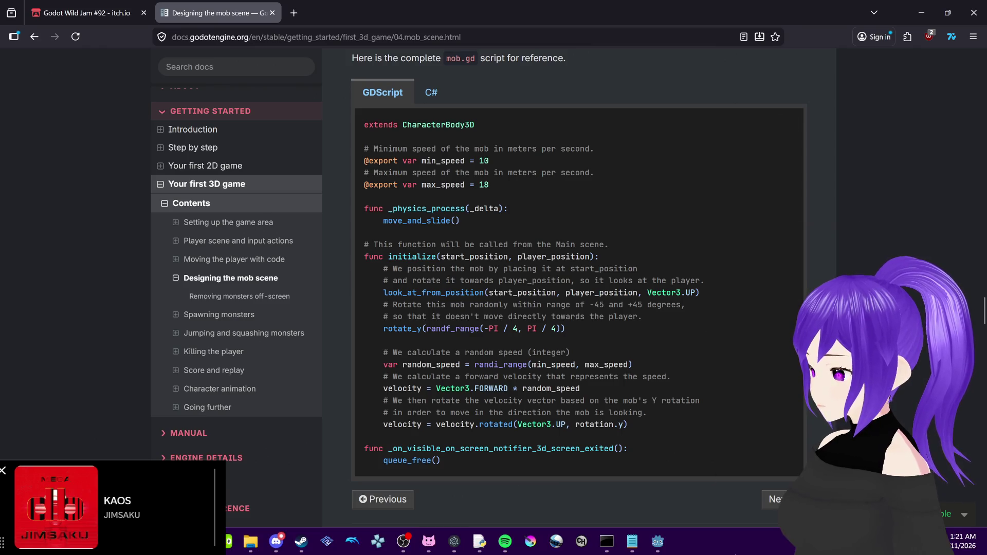
{"action": "left_click", "coordinate": [658, 541]}
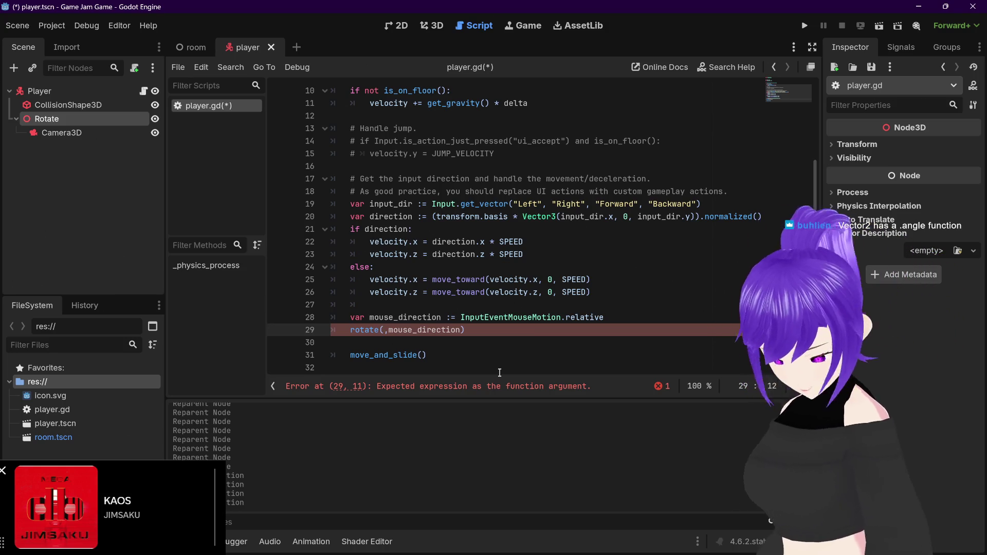
Add two blank lines after line 29 and append .angle() to mouse_direction in rotate()
{"action": "left_click", "coordinate": [502, 330]}
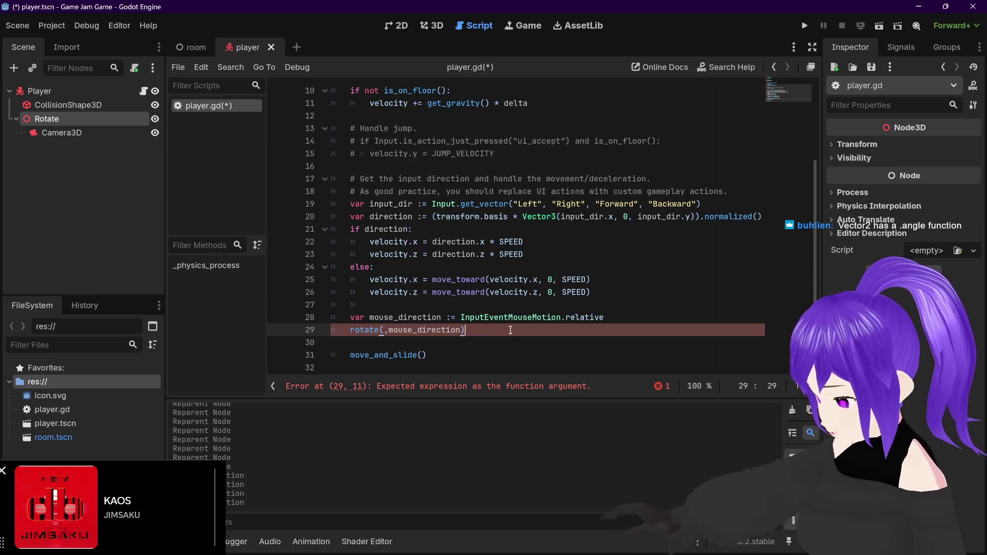
{"action": "key", "text": "Return"}
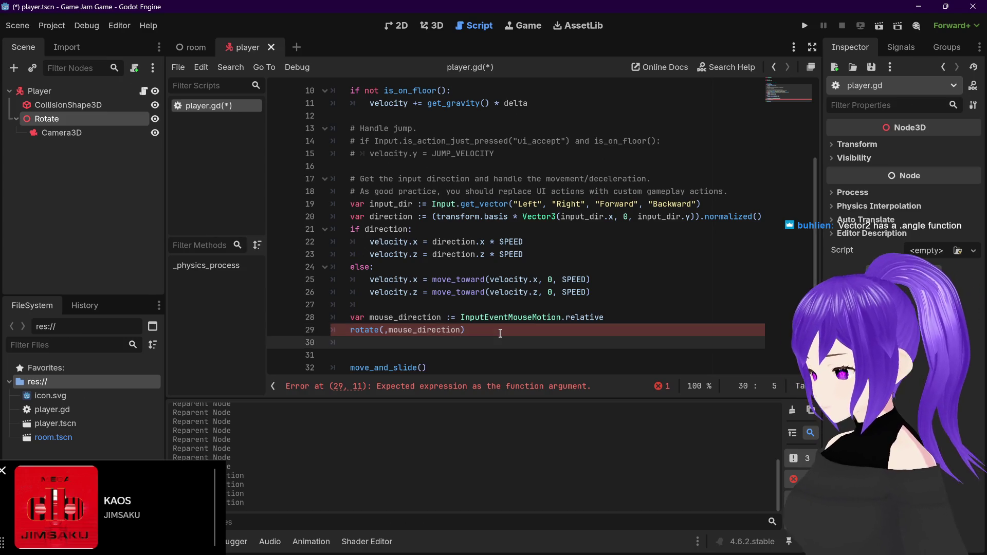
{"action": "key", "text": "Return"}
{"action": "scroll", "coordinate": [507, 322], "scroll_direction": "down", "scroll_amount": 1}
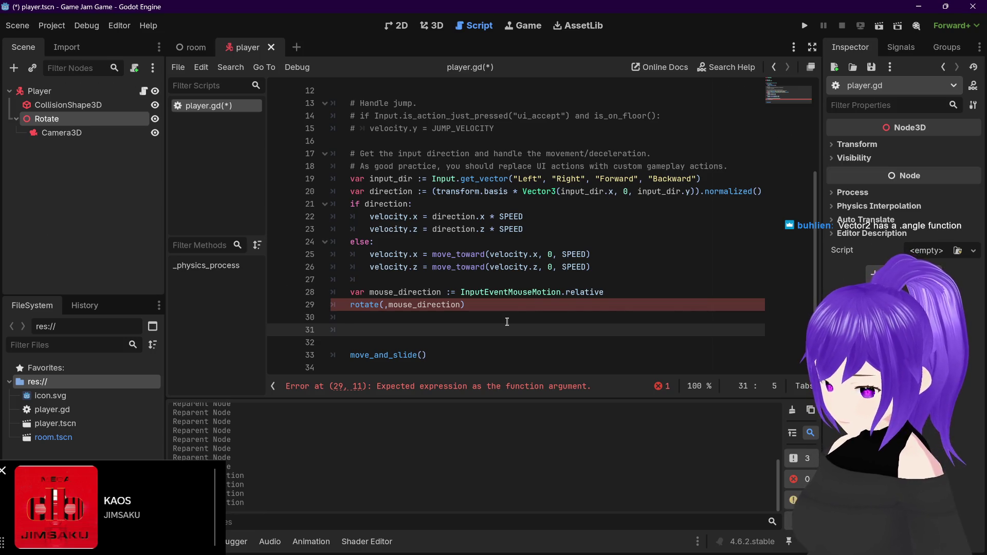
{"action": "left_click", "coordinate": [464, 305]}
{"action": "type", "text": ".ang"}
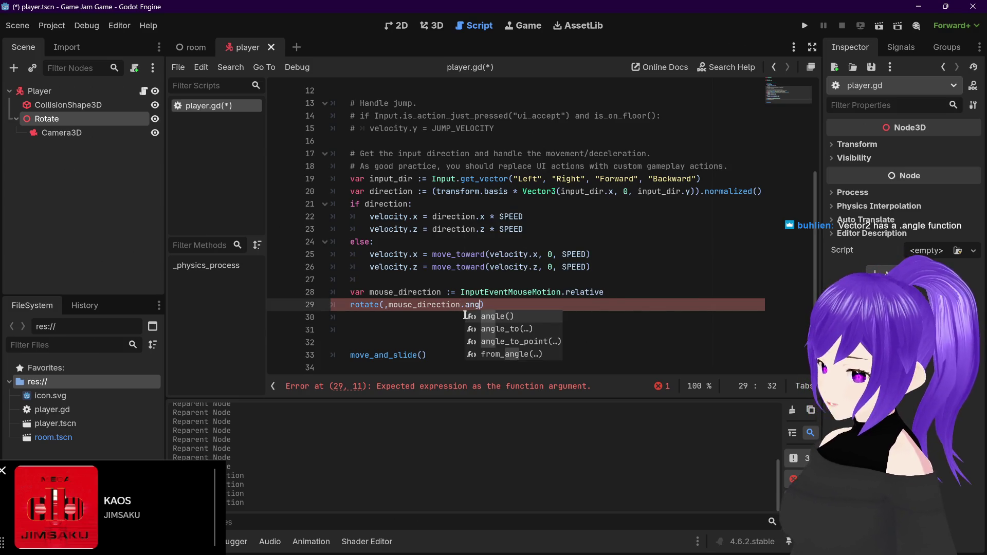
{"action": "left_click", "coordinate": [503, 315]}
{"action": "left_click_drag", "start_coordinate": [497, 304], "coordinate": [464, 305]}
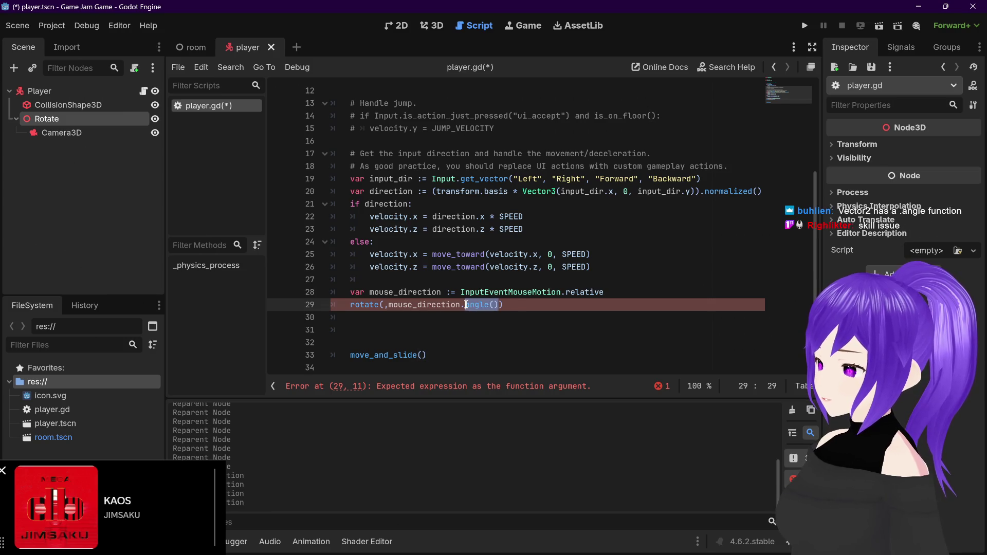
{"action": "left_click", "coordinate": [463, 304]}
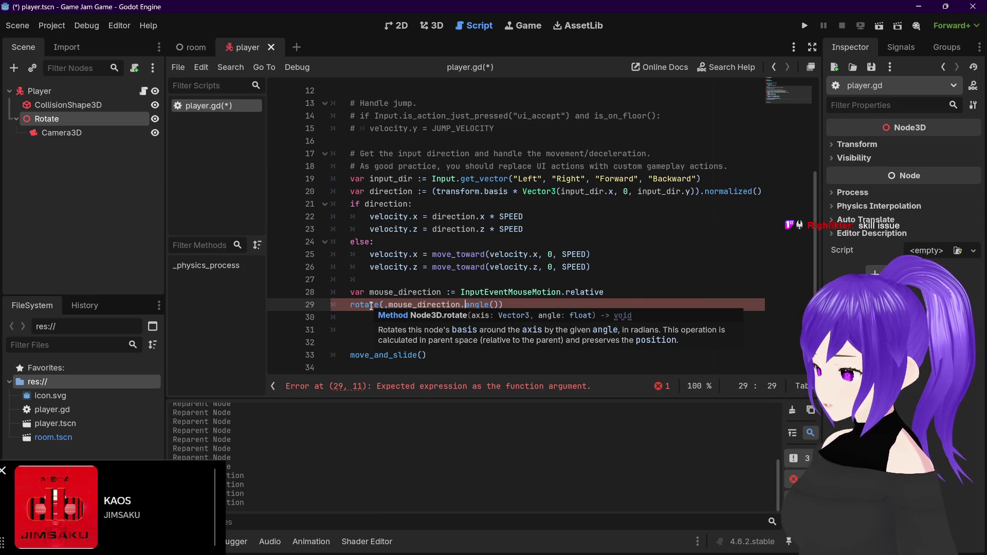
Copy mouse_direction from line 28 and paste it as rotate()'s first argument
{"action": "mouse_move", "coordinate": [462, 293]}
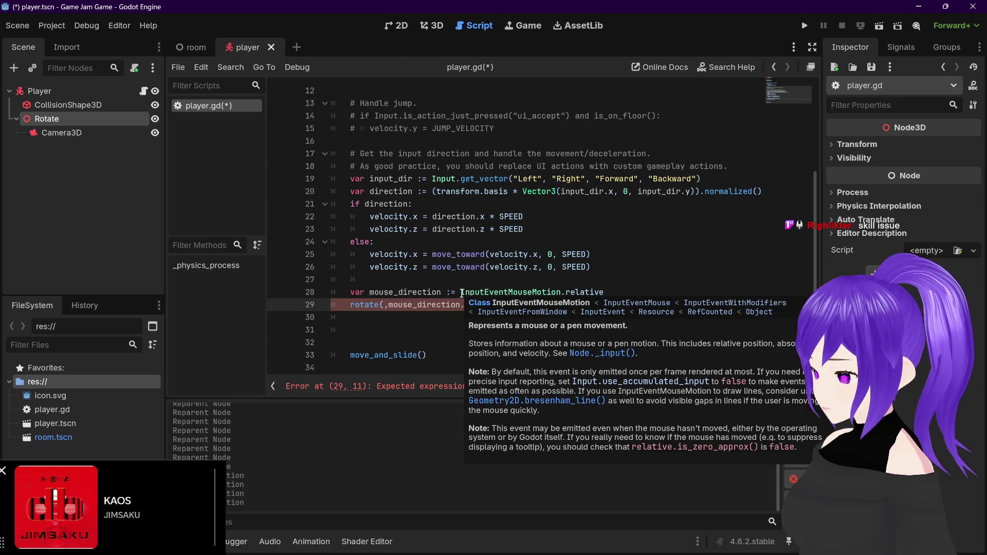
{"action": "left_click_drag", "start_coordinate": [441, 293], "coordinate": [370, 293]}
{"action": "key", "text": "ctrl+c"}
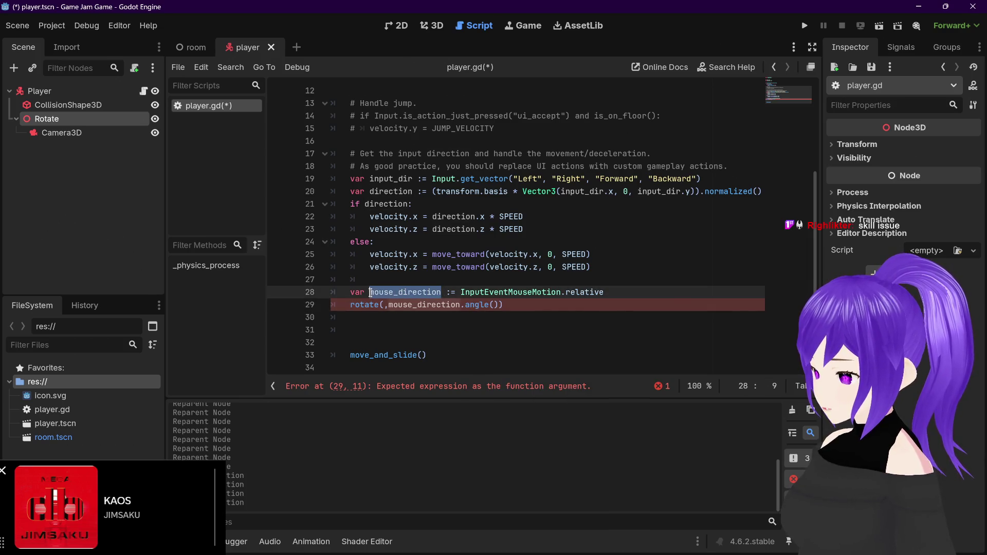
{"action": "left_click", "coordinate": [383, 305]}
{"action": "key", "text": "ctrl+v"}
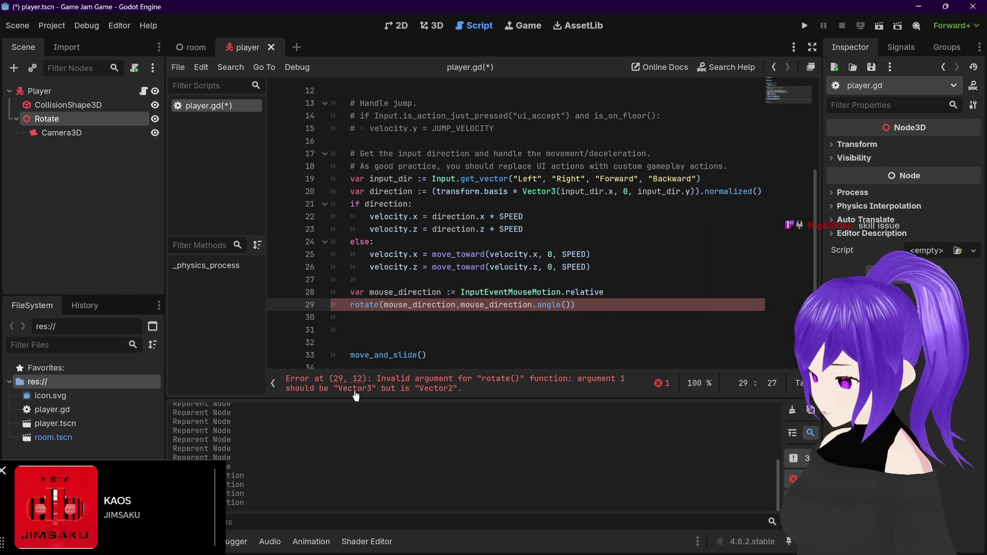
{"action": "mouse_move", "coordinate": [455, 311]}
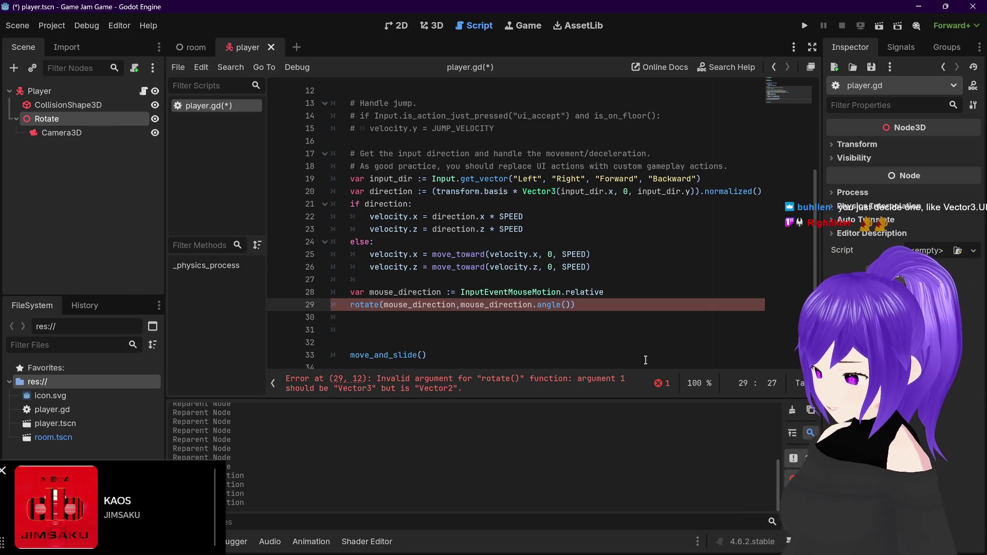
{"action": "type", "text": ".i["}
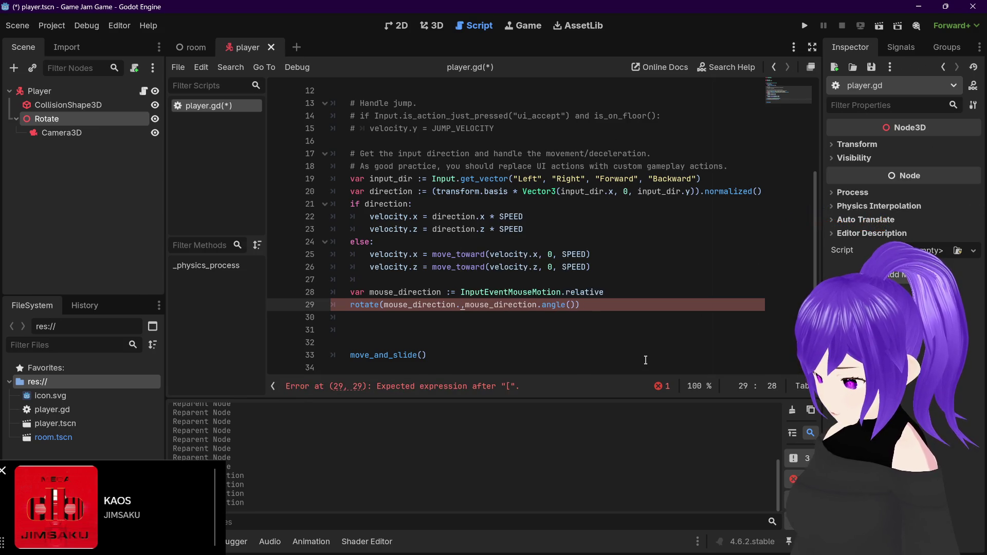
{"action": "key", "text": "BackSpace"}
{"action": "key", "text": "BackSpace"}
{"action": "key", "text": "Delete"}
{"action": "key", "text": "Delete"}
{"action": "type", "text": "up"}
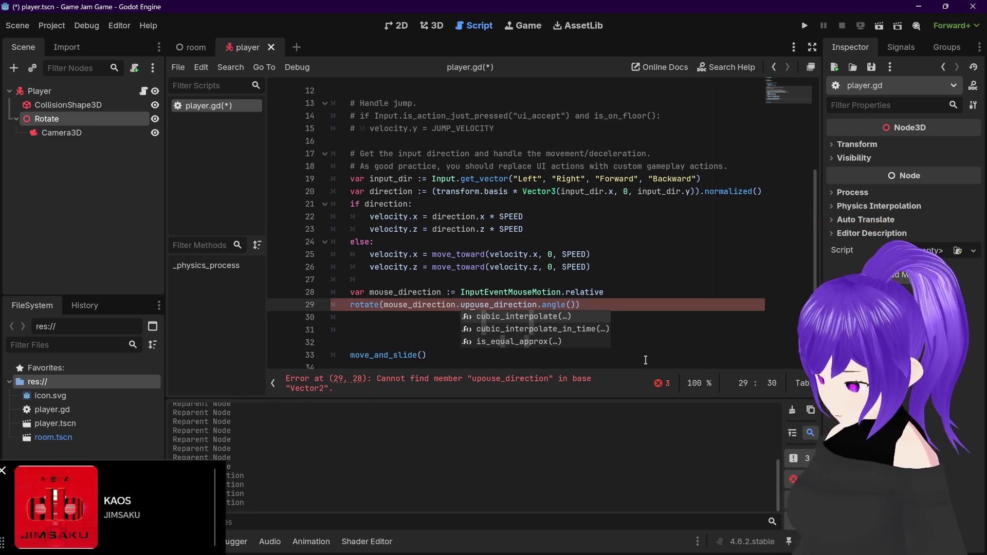
{"action": "key", "text": "Delete"}
{"action": "key", "text": "Delete"}
{"action": "type", "text": ","}
{"action": "key", "text": "Delete"}
{"action": "type", "text": "i"}
{"action": "key", "text": "BackSpace"}
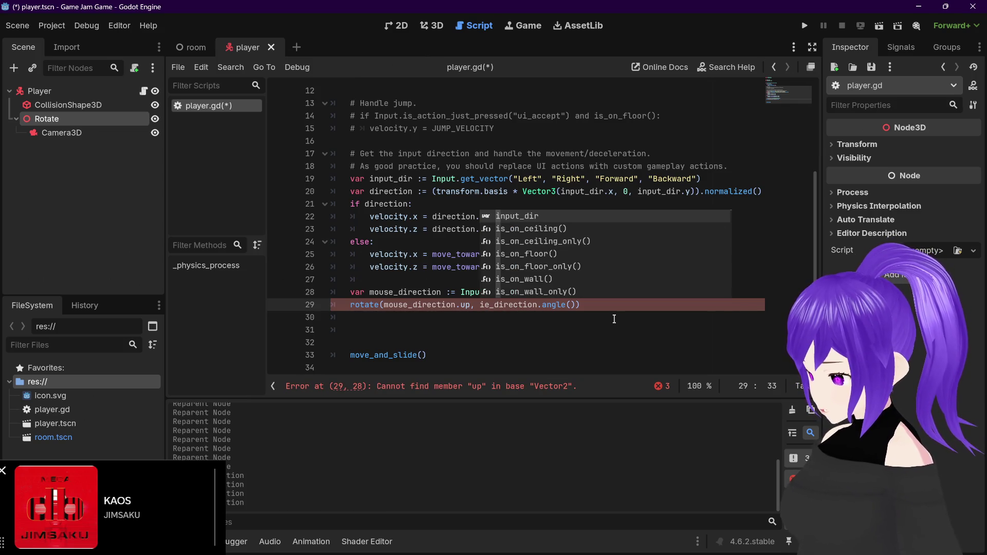
{"action": "left_click", "coordinate": [486, 312]}
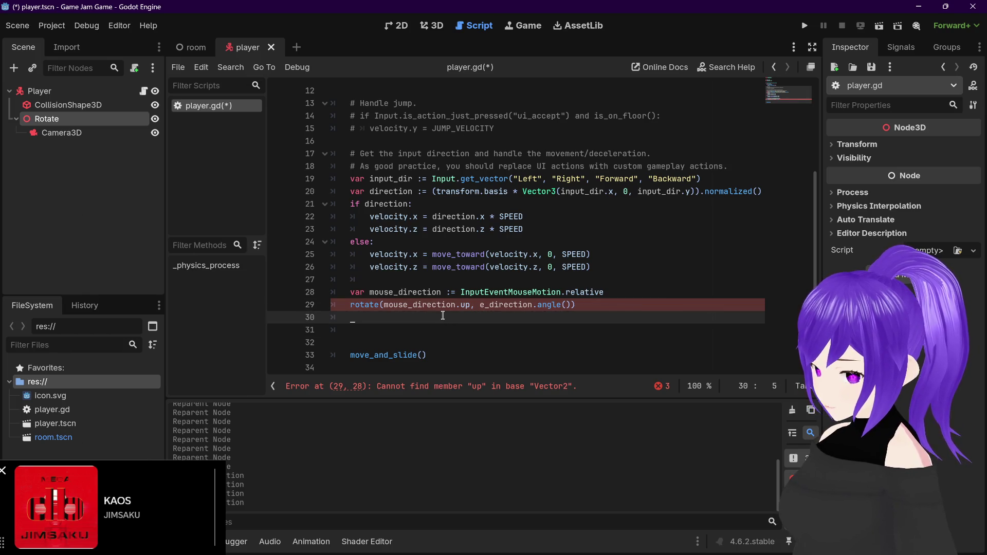
{"action": "key", "text": "ctrl+z"}
{"action": "key", "text": "ctrl+z"}
{"action": "key", "text": "ctrl+z"}
{"action": "key", "text": "ctrl+z"}
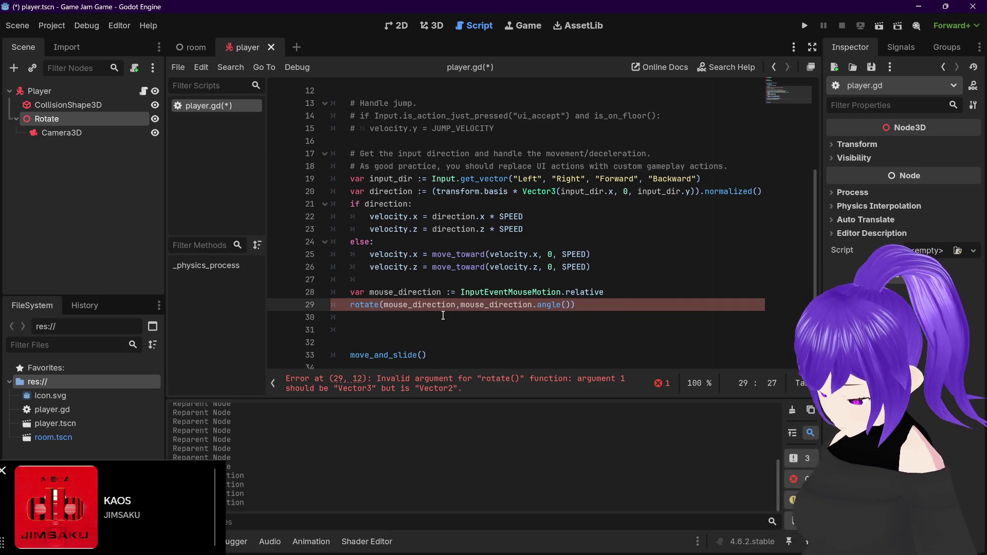
{"action": "key", "text": "Delete"}
{"action": "type", "text": "."}
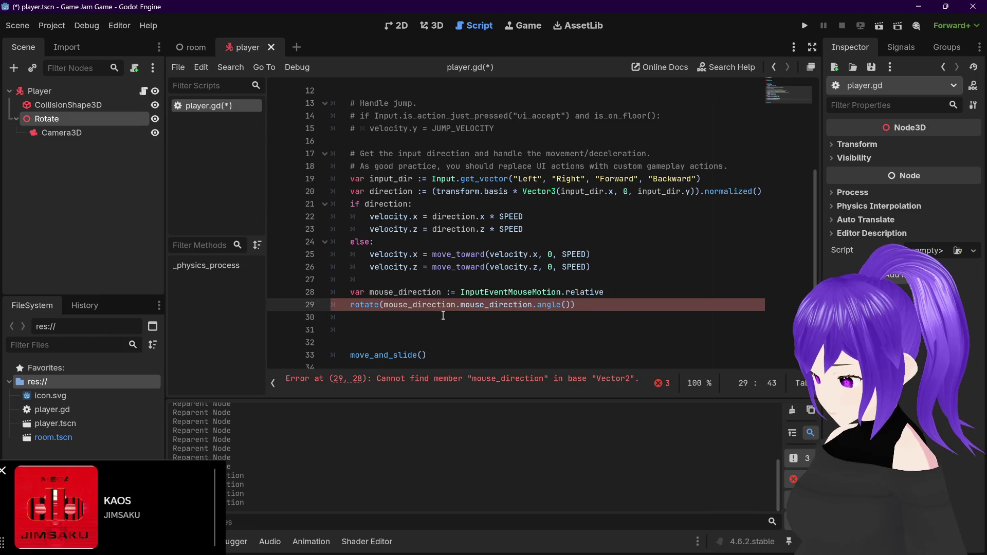
{"action": "key", "text": "Left"}
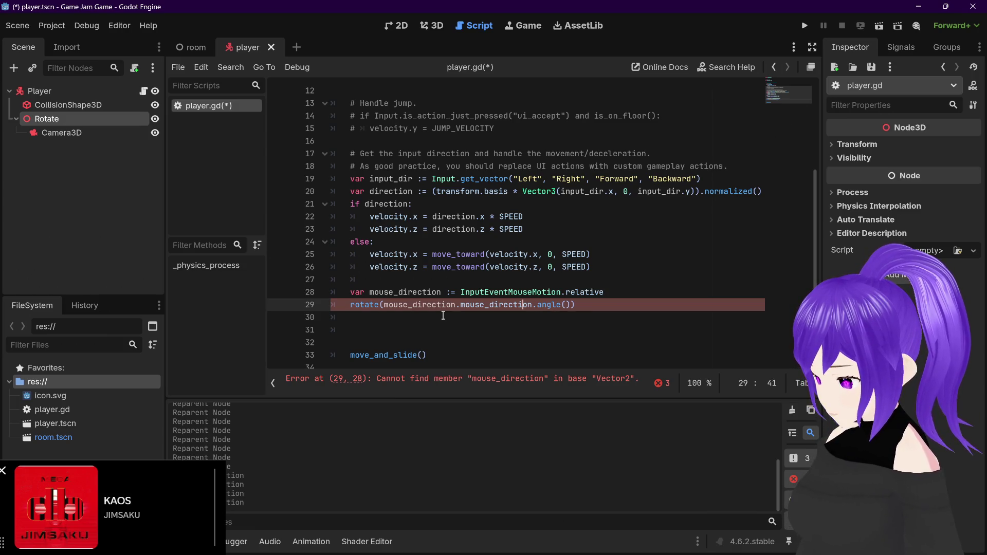
{"action": "key", "text": "Left"}
{"action": "key", "text": "Left"}
{"action": "key", "text": "Left"}
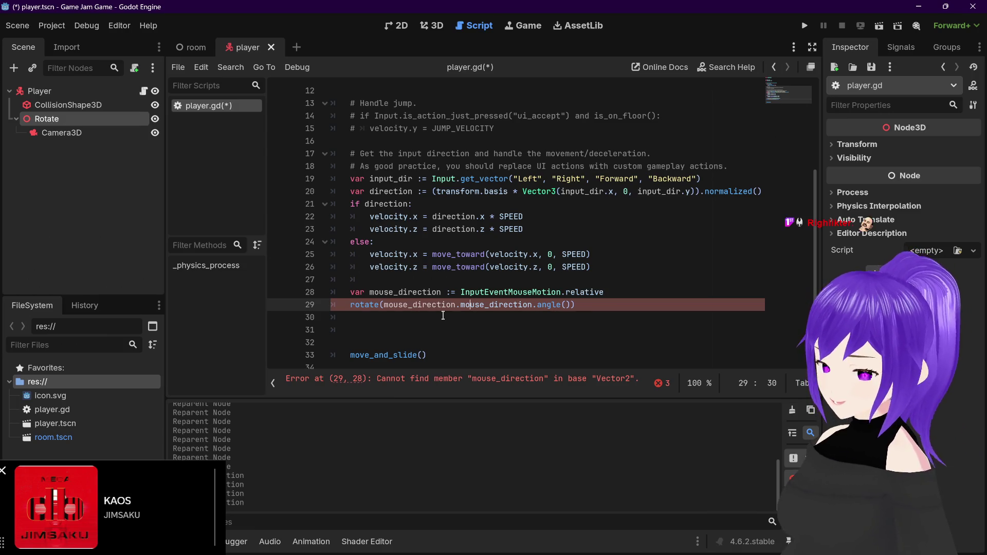
{"action": "key", "text": "Left"}
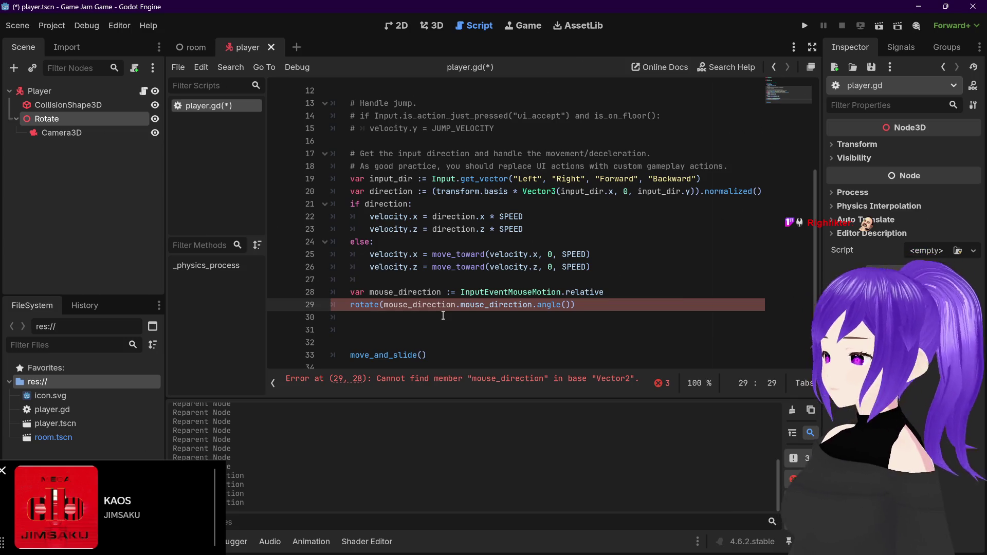
{"action": "type", "text": "up,"}
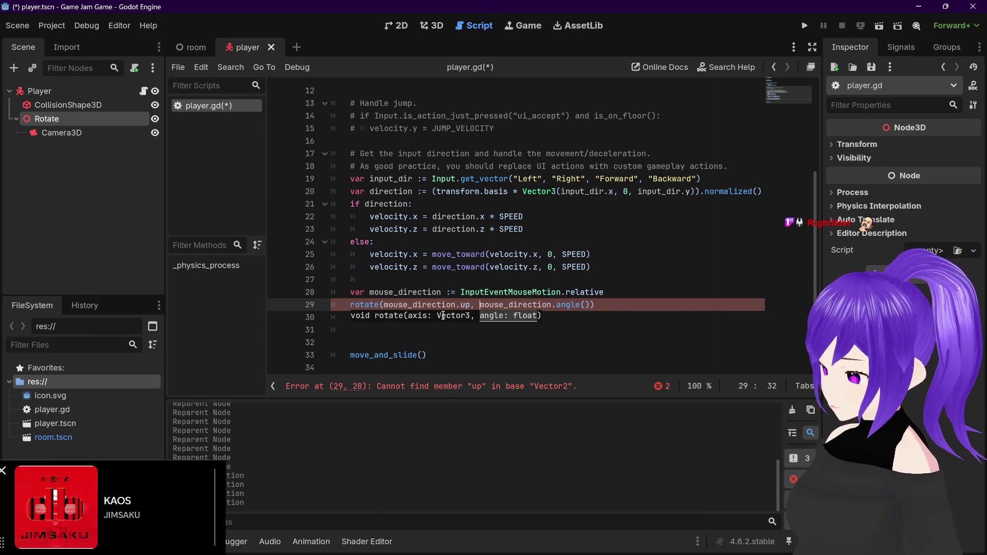
{"action": "left_click_drag", "start_coordinate": [470, 304], "coordinate": [462, 304]}
{"action": "type", "text": "UP"}
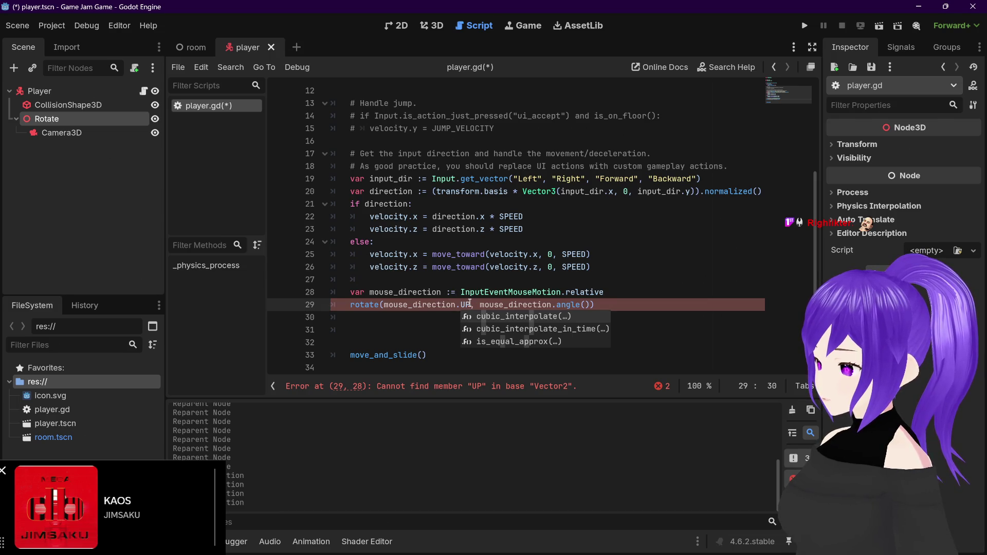
{"action": "left_click_drag", "start_coordinate": [470, 304], "coordinate": [462, 305]}
{"action": "key", "text": "BackSpace"}
{"action": "key", "text": "BackSpace"}
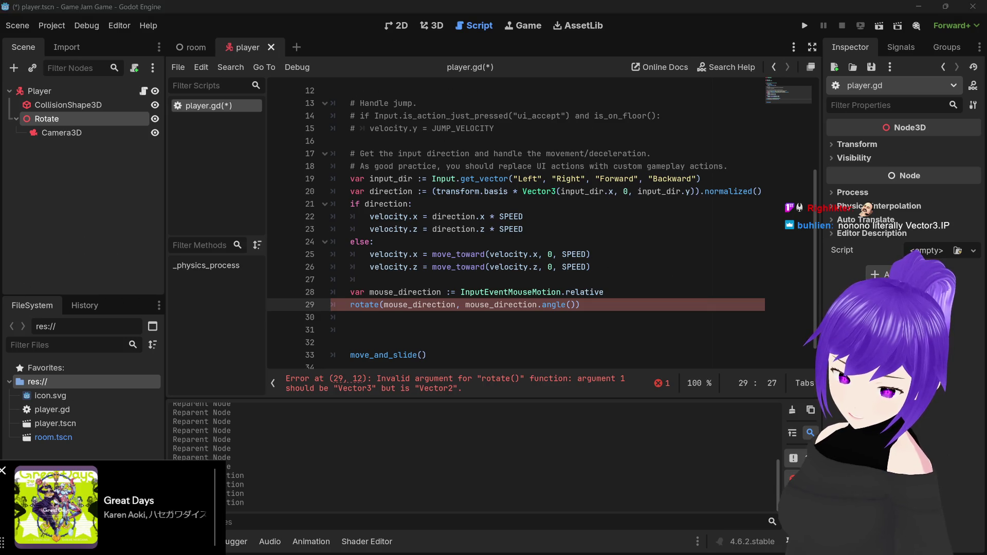
{"action": "left_click", "coordinate": [384, 305]}
Replace rotate()'s first argument on line 29 with Vector3.UP, fixing the IP typo
{"action": "left_click_drag", "start_coordinate": [384, 304], "coordinate": [455, 303]}
{"action": "type", "text": "Vector3.IP"}
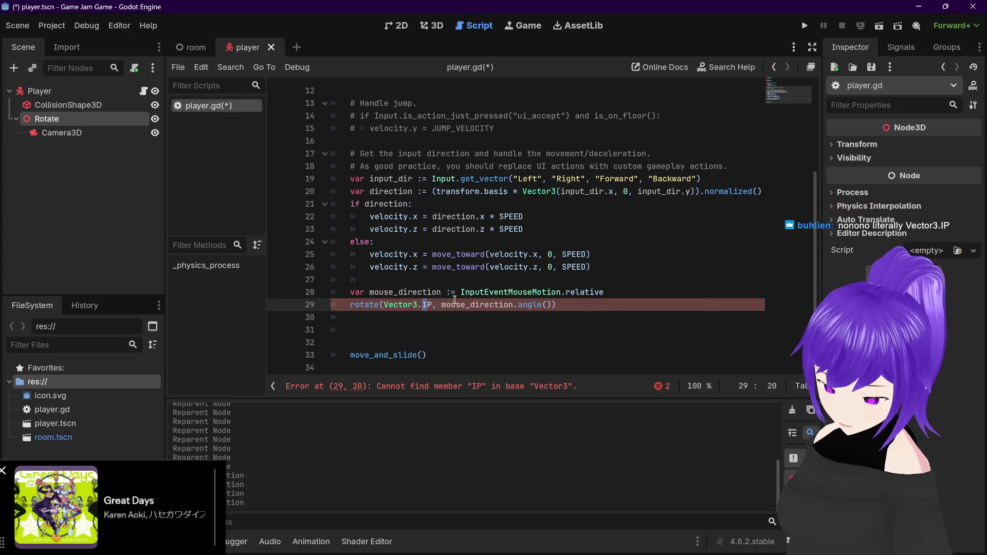
{"action": "key", "text": "Delete"}
{"action": "type", "text": "U"}
{"action": "key", "text": "End"}
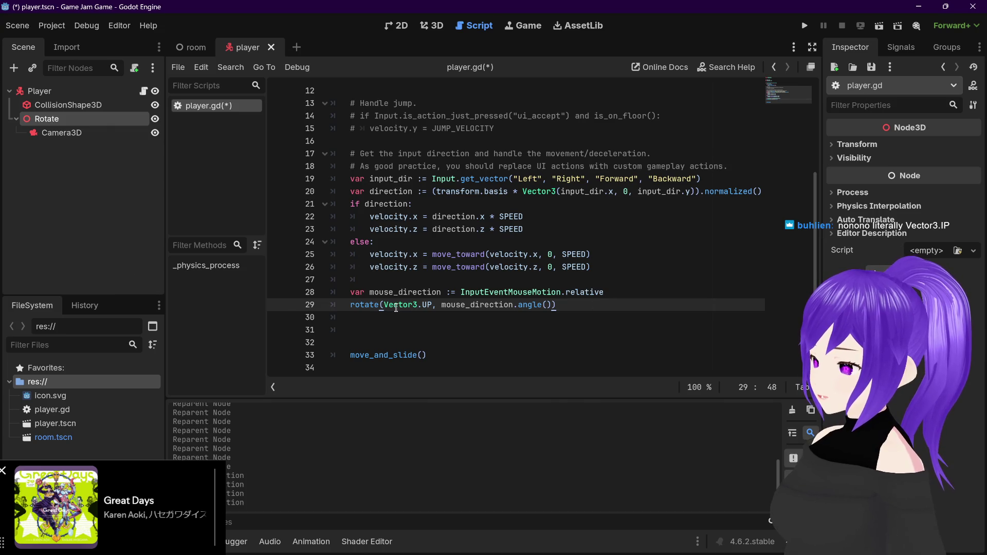
{"action": "mouse_move", "coordinate": [396, 307]}
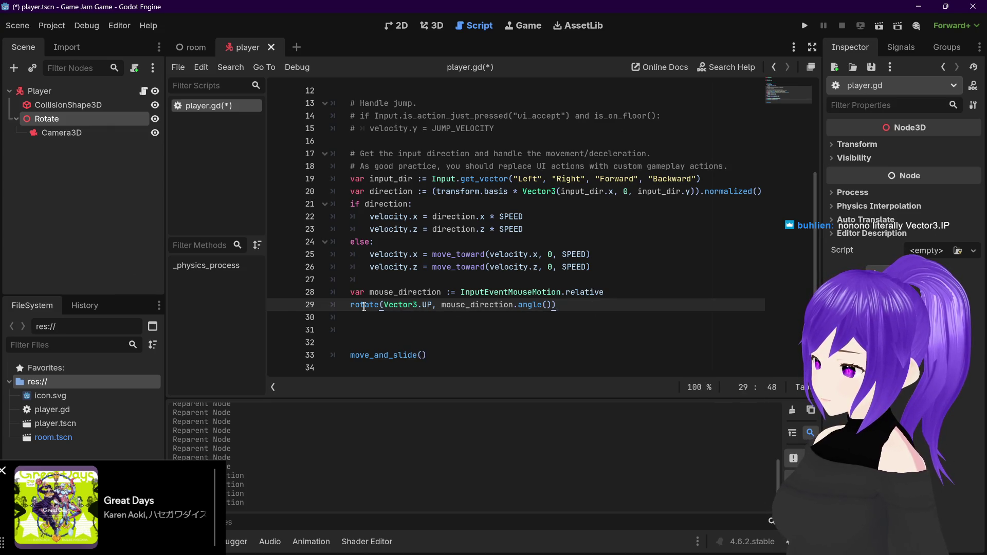
{"action": "mouse_move", "coordinate": [364, 307]}
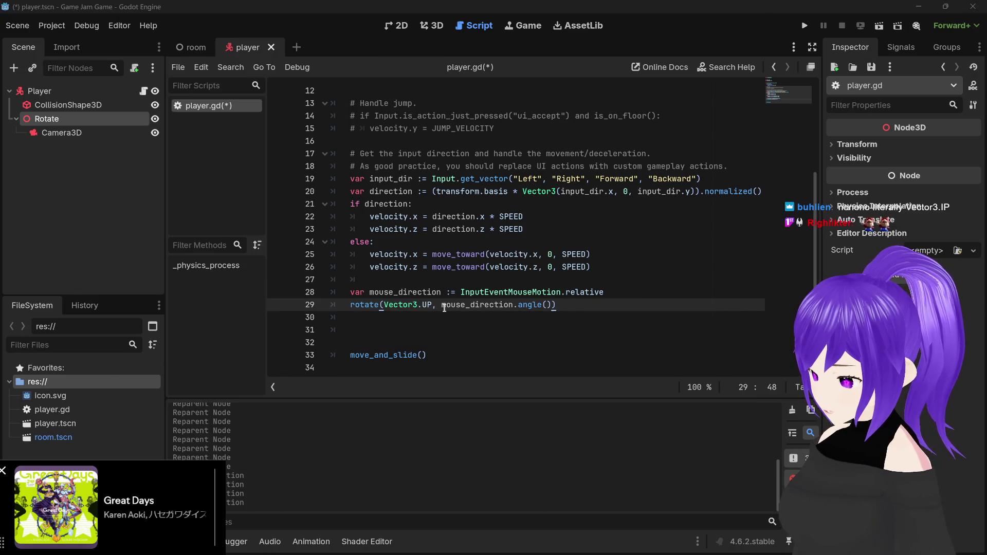
{"action": "mouse_move", "coordinate": [444, 308]}
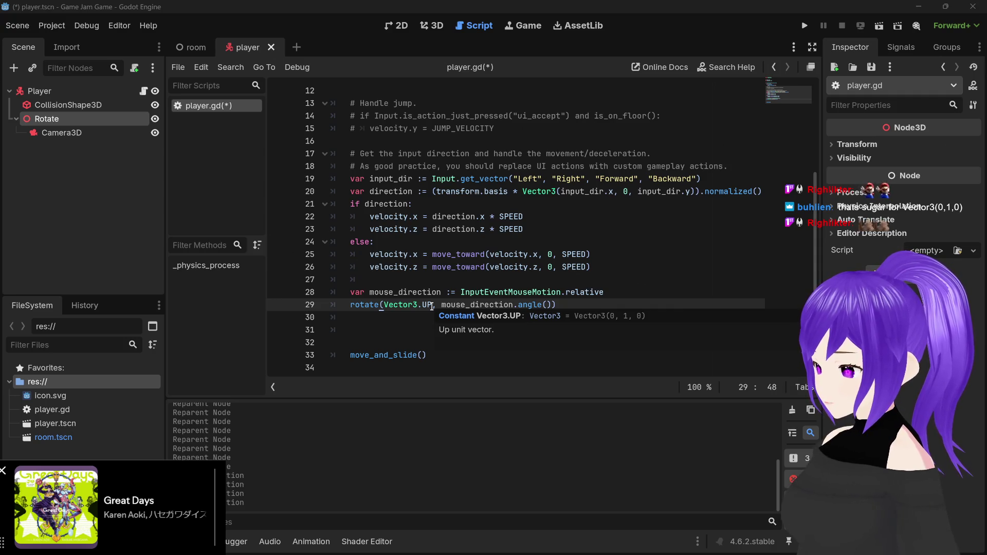
Run the game from the room scene and select the 'relative' invalid-access error message
{"action": "left_click", "coordinate": [193, 47]}
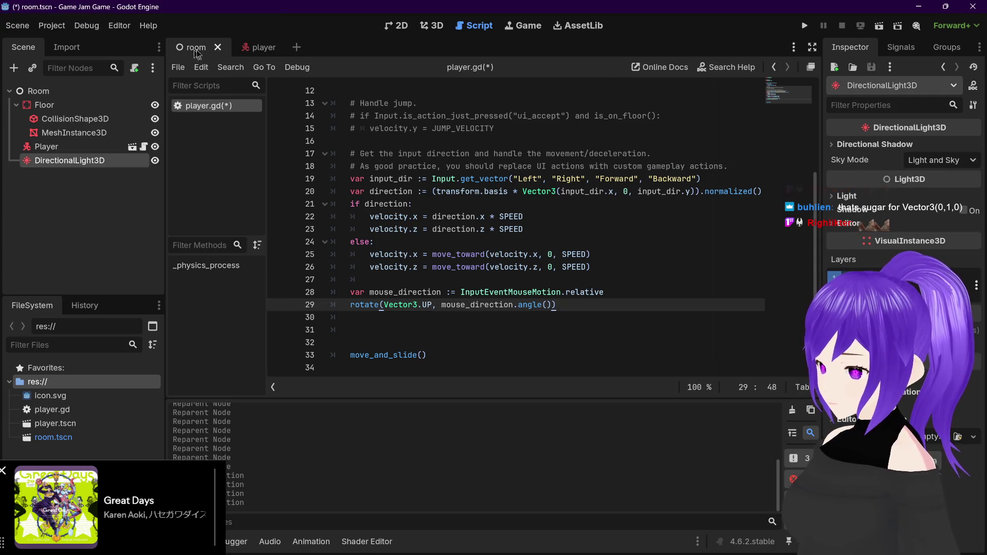
{"action": "left_click", "coordinate": [430, 25]}
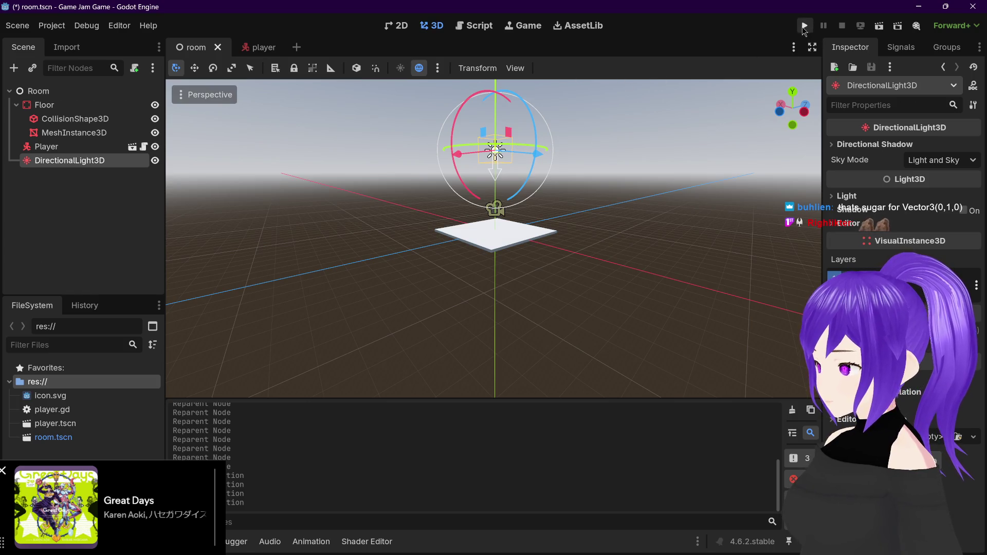
{"action": "left_click", "coordinate": [805, 25]}
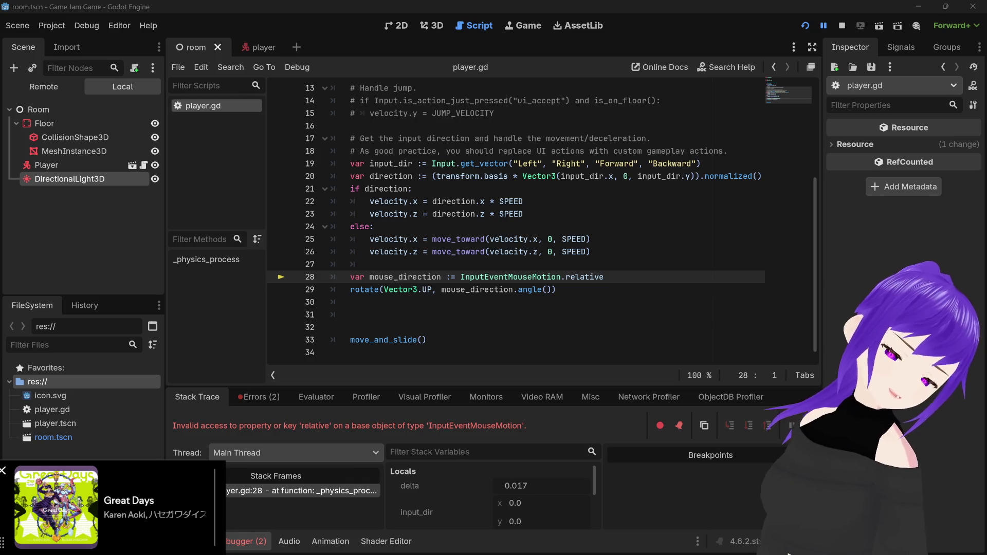
{"action": "left_click", "coordinate": [276, 426]}
{"action": "left_click_drag", "start_coordinate": [174, 426], "coordinate": [536, 425]}
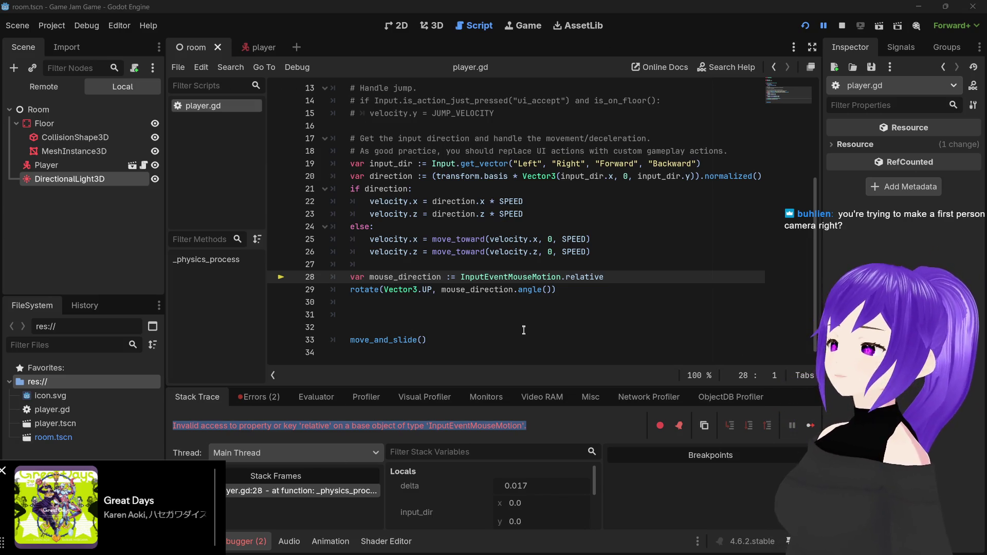
{"action": "left_click", "coordinate": [257, 48]}
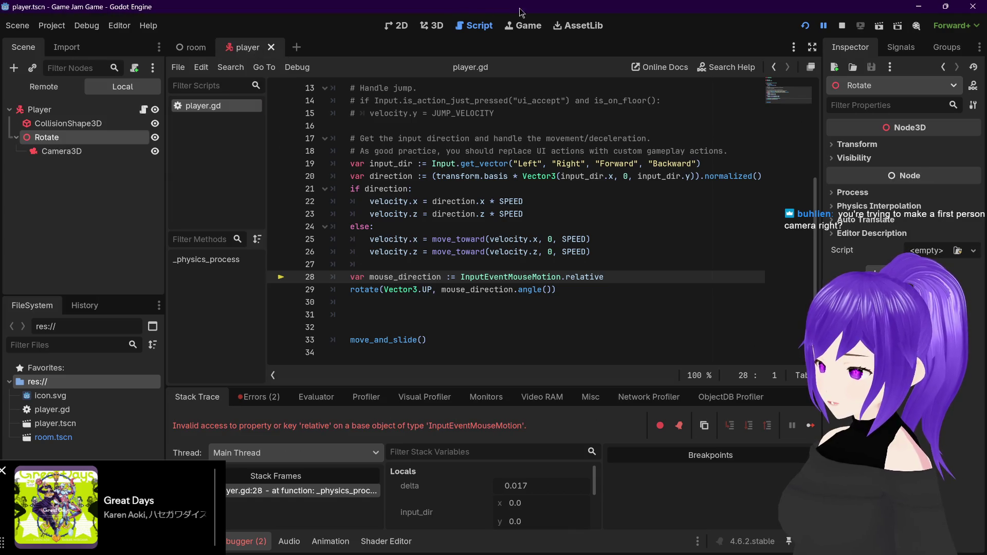
Inspect the player scene's Player, Rotate and Camera3D nodes in the 3D view
{"action": "left_click", "coordinate": [434, 28]}
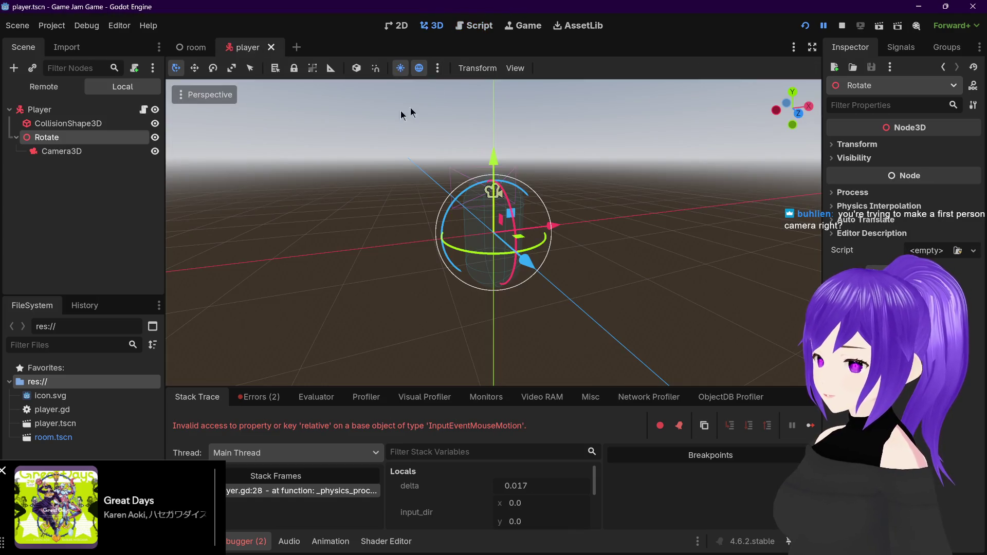
{"action": "left_click", "coordinate": [53, 113]}
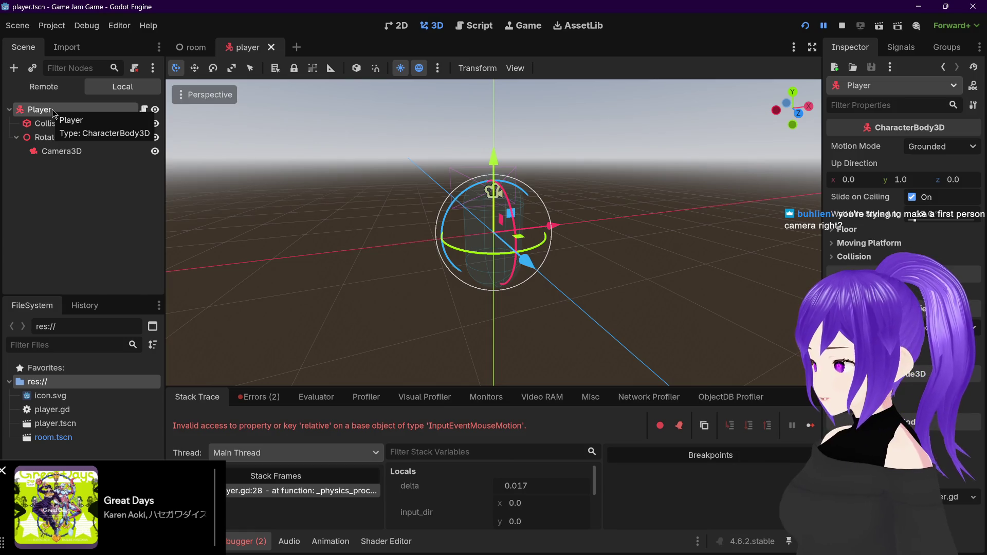
{"action": "left_click", "coordinate": [61, 124]}
{"action": "left_click", "coordinate": [72, 138]}
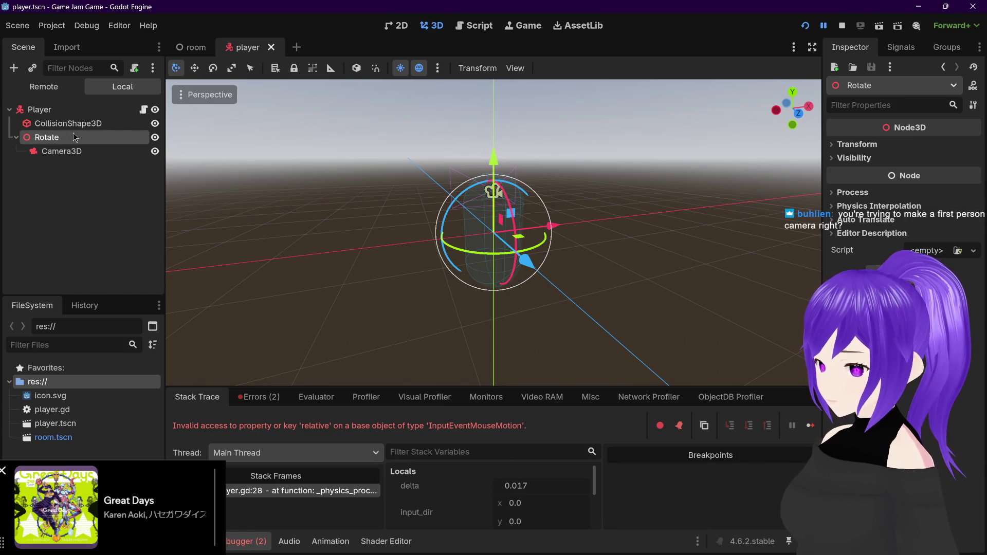
{"action": "left_click", "coordinate": [80, 152]}
{"action": "left_click", "coordinate": [65, 111]}
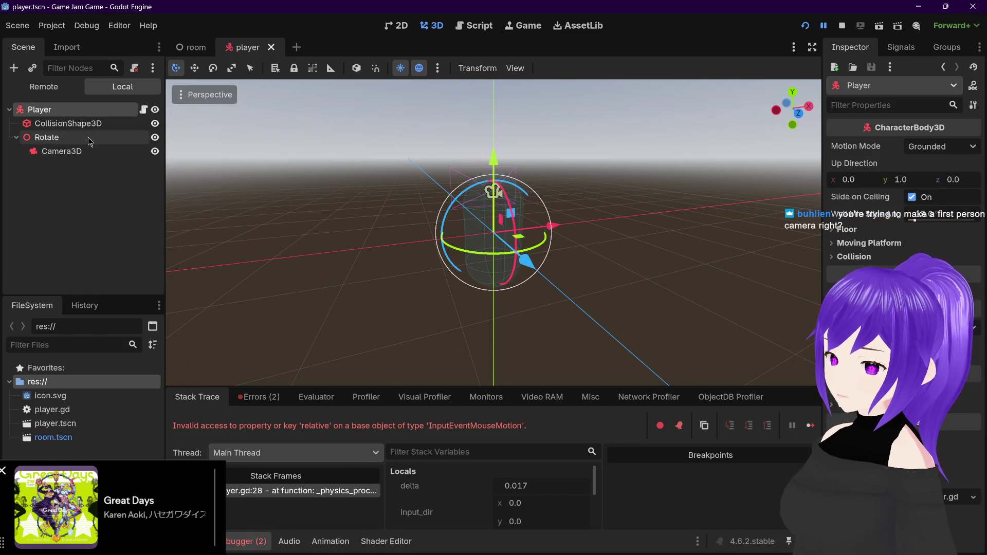
{"action": "left_click", "coordinate": [45, 140]}
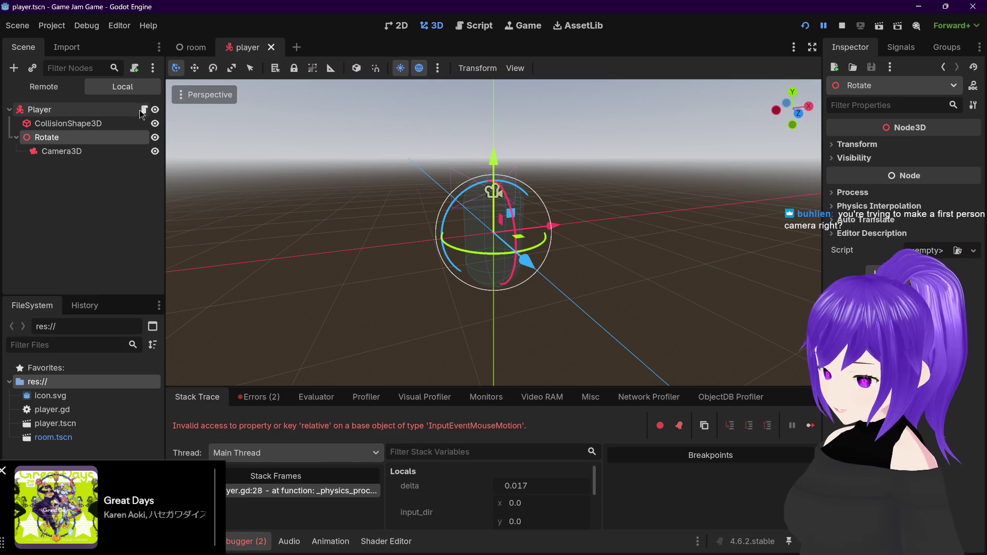
Reopen the Player node's player.gd at line 29, then switch to the web browser
{"action": "left_click", "coordinate": [144, 111]}
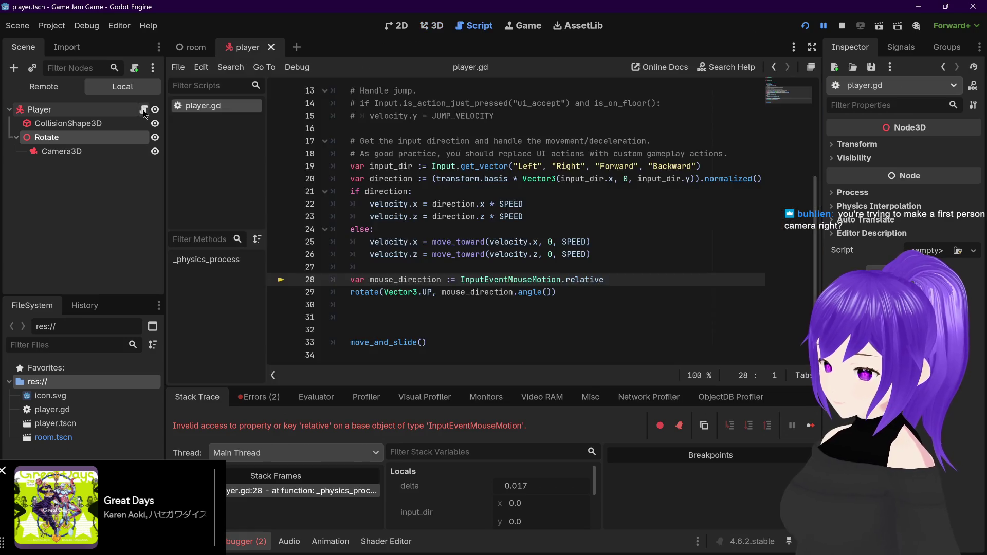
{"action": "left_click", "coordinate": [564, 293]}
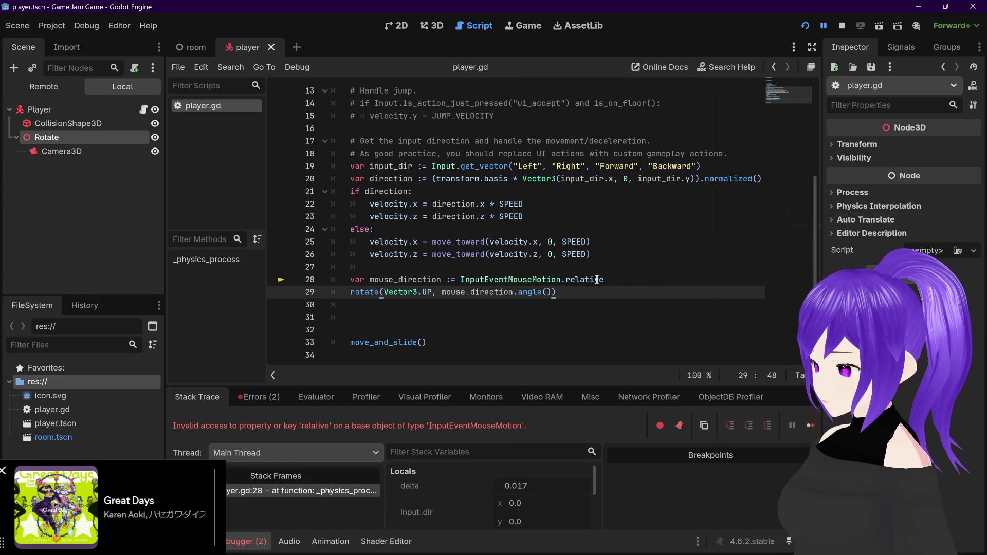
{"action": "mouse_move", "coordinate": [601, 279]}
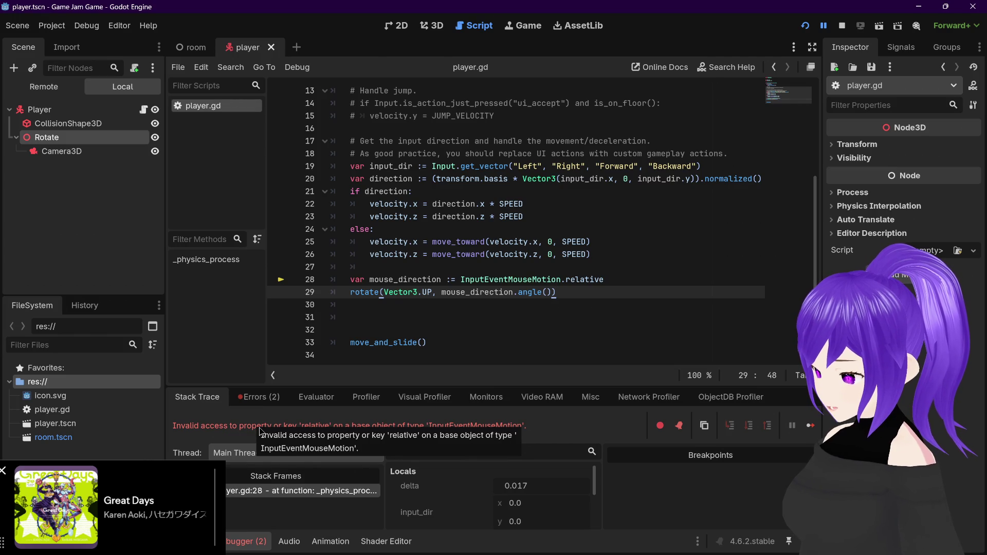
{"action": "mouse_move", "coordinate": [541, 279]}
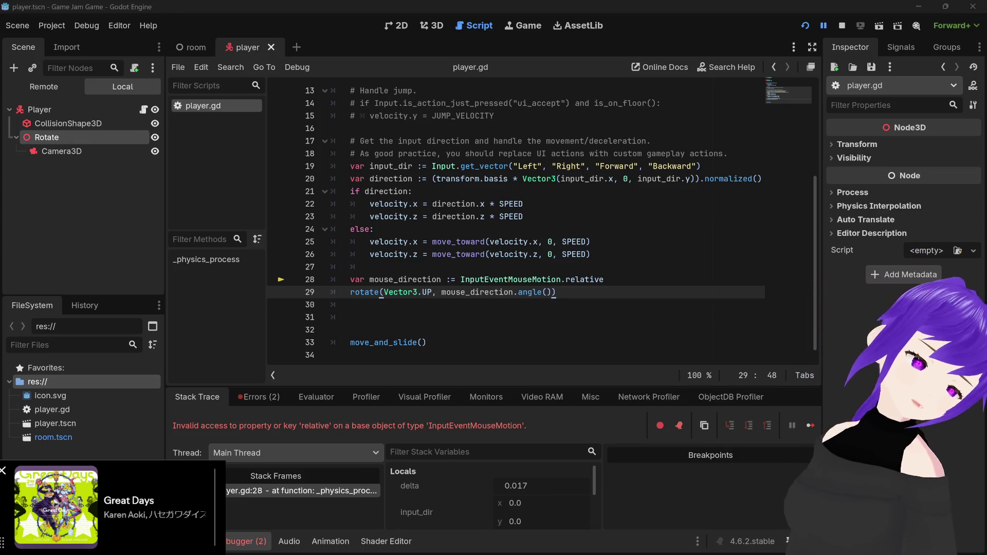
{"action": "key", "text": "alt+Tab"}
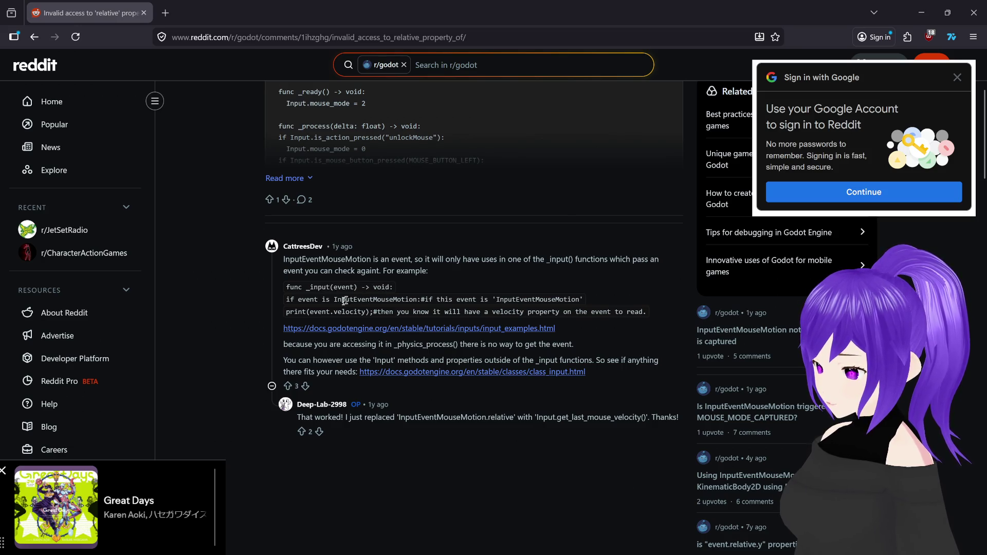
Open the Reddit answer's docs.godotengine.org Input examples link in a new tab and view it
{"action": "middle_click", "coordinate": [368, 328]}
{"action": "left_click", "coordinate": [241, 12]}
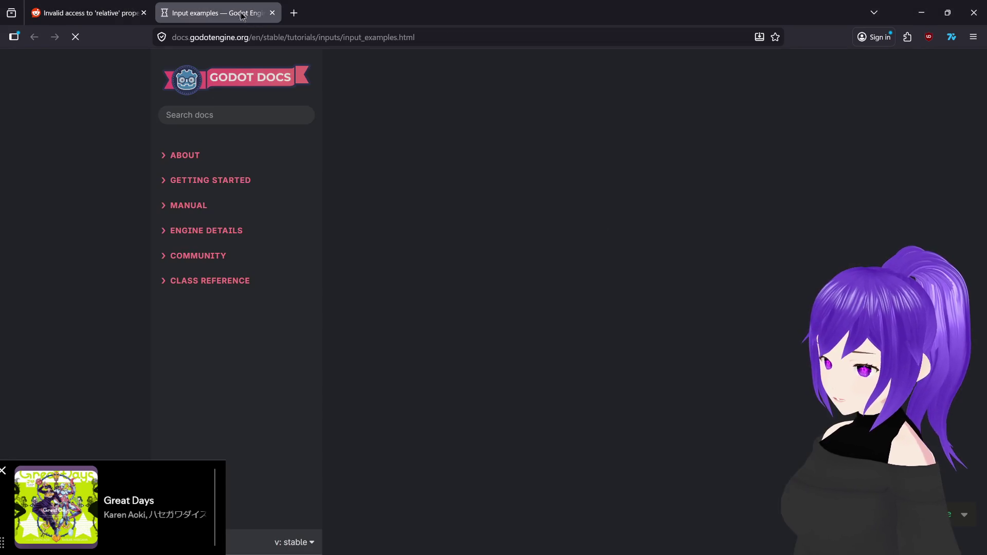
Scroll the Input examples page to the _input(event) InputEventMouseButton snippet and select it
{"action": "scroll", "coordinate": [351, 256], "scroll_direction": "down", "scroll_amount": 6}
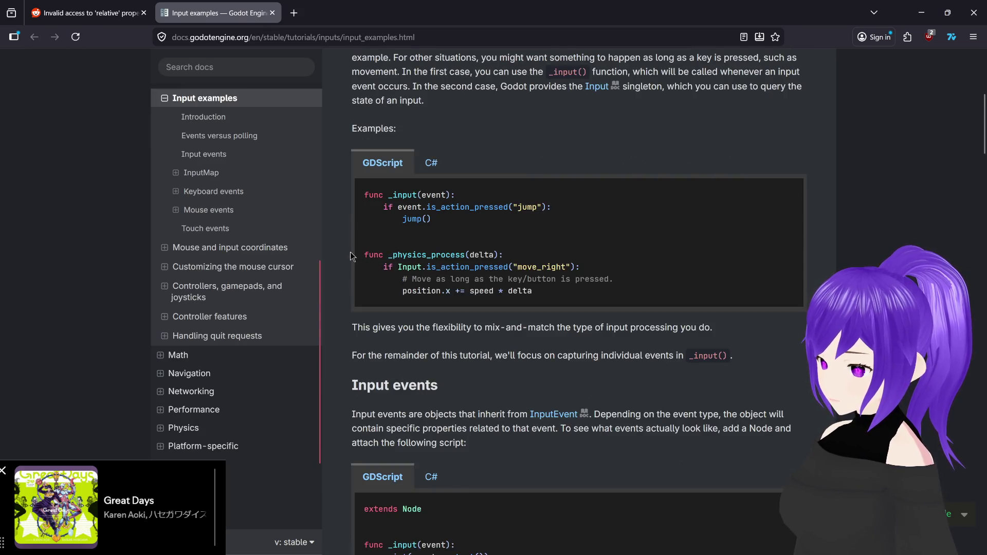
{"action": "scroll", "coordinate": [352, 256], "scroll_direction": "up", "scroll_amount": 3}
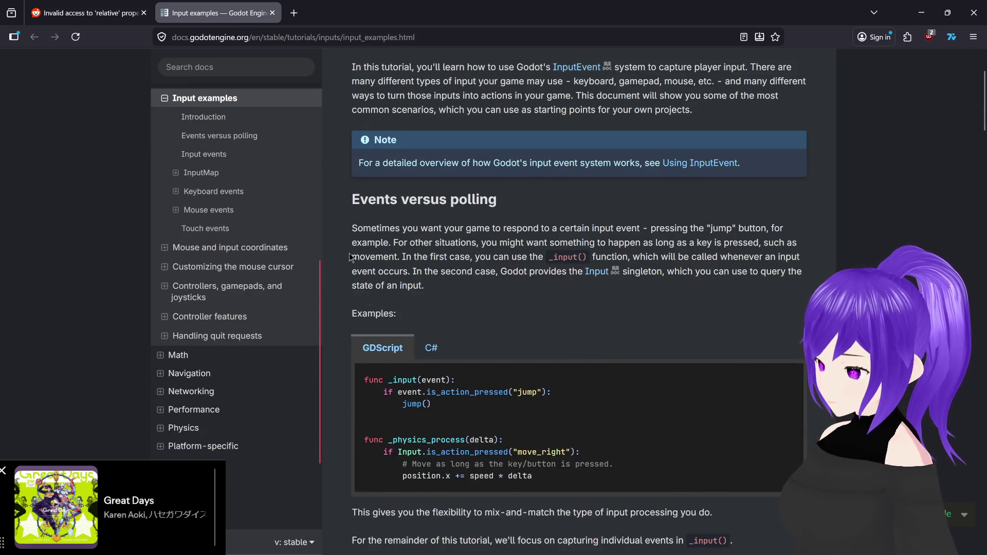
{"action": "scroll", "coordinate": [349, 257], "scroll_direction": "down", "scroll_amount": 8}
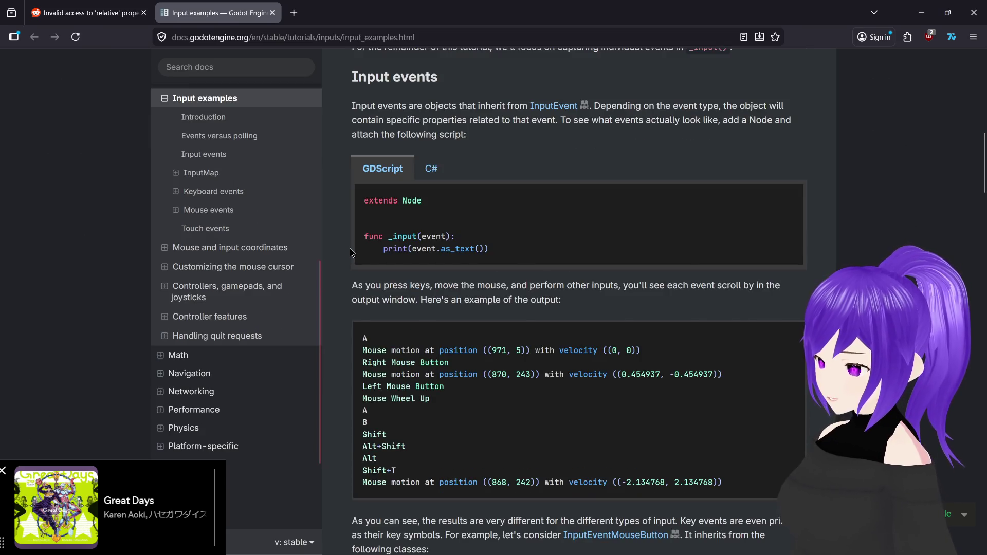
{"action": "scroll", "coordinate": [358, 249], "scroll_direction": "down", "scroll_amount": 1}
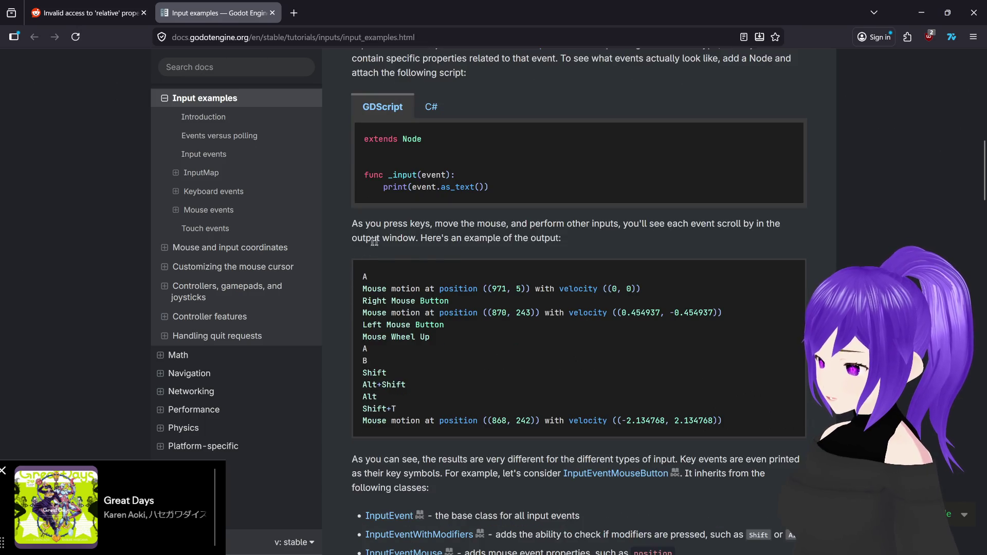
{"action": "scroll", "coordinate": [363, 224], "scroll_direction": "down", "scroll_amount": 1}
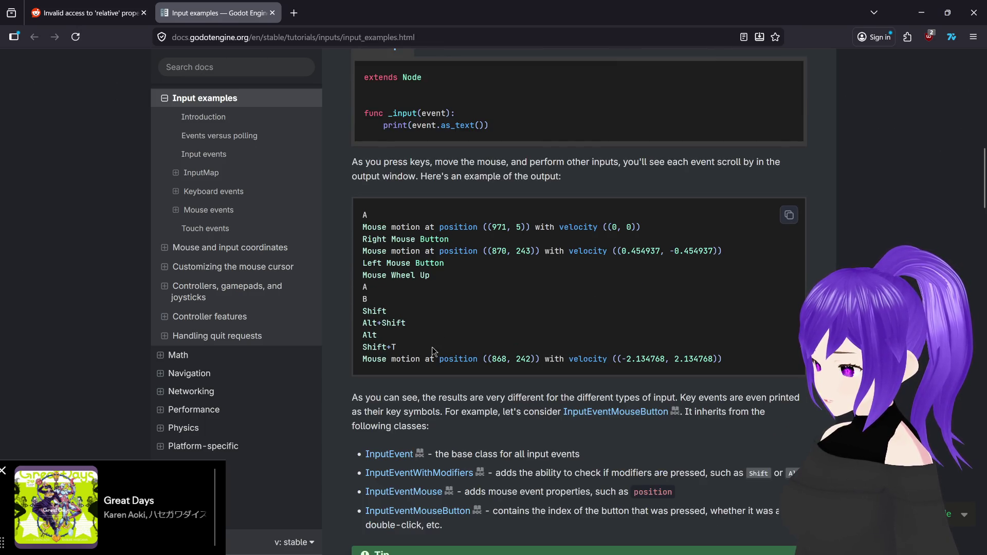
{"action": "scroll", "coordinate": [389, 266], "scroll_direction": "down", "scroll_amount": 6}
{"action": "scroll", "coordinate": [387, 282], "scroll_direction": "down", "scroll_amount": 1}
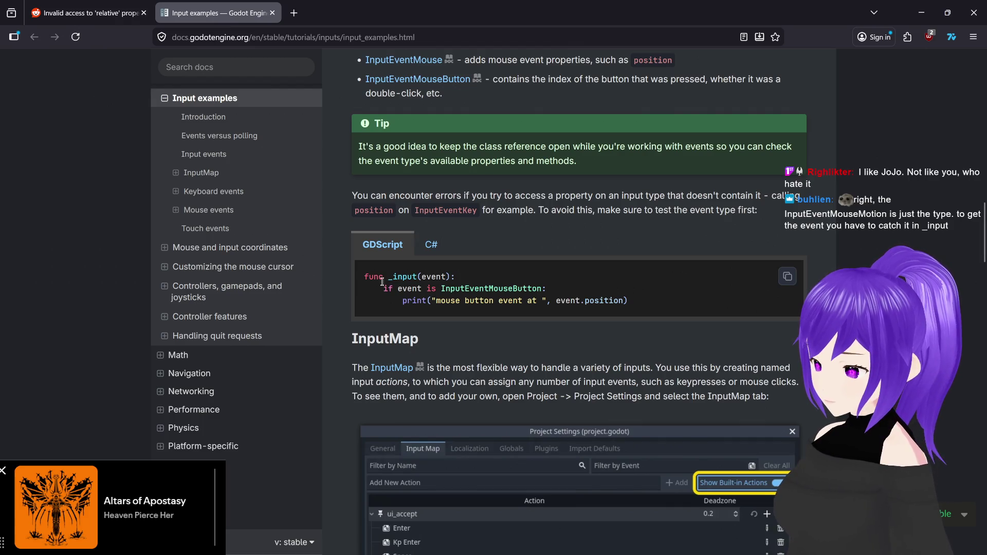
{"action": "left_click_drag", "start_coordinate": [364, 276], "coordinate": [650, 282]}
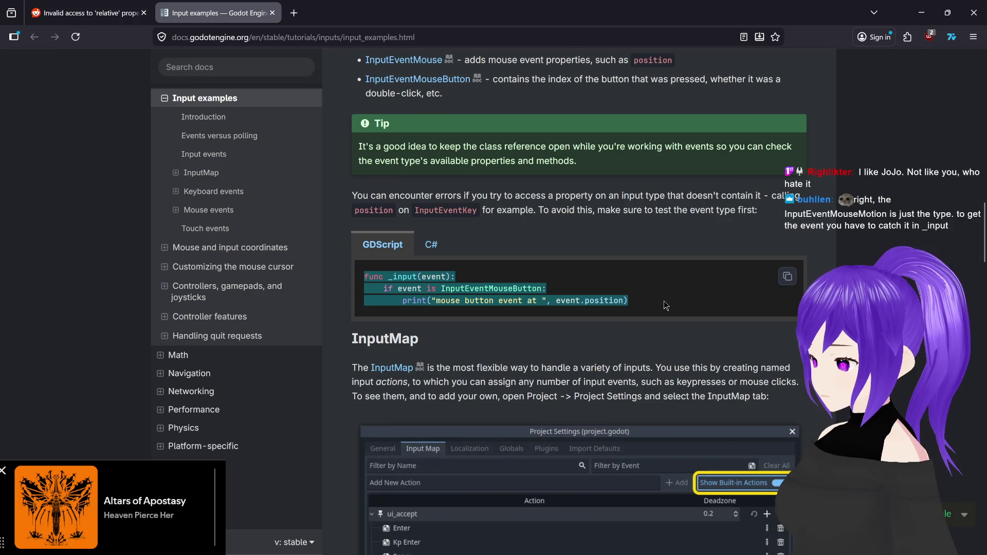
Bring the running Game Jam Game debug window to the front and close it
{"action": "mouse_move", "coordinate": [657, 541]}
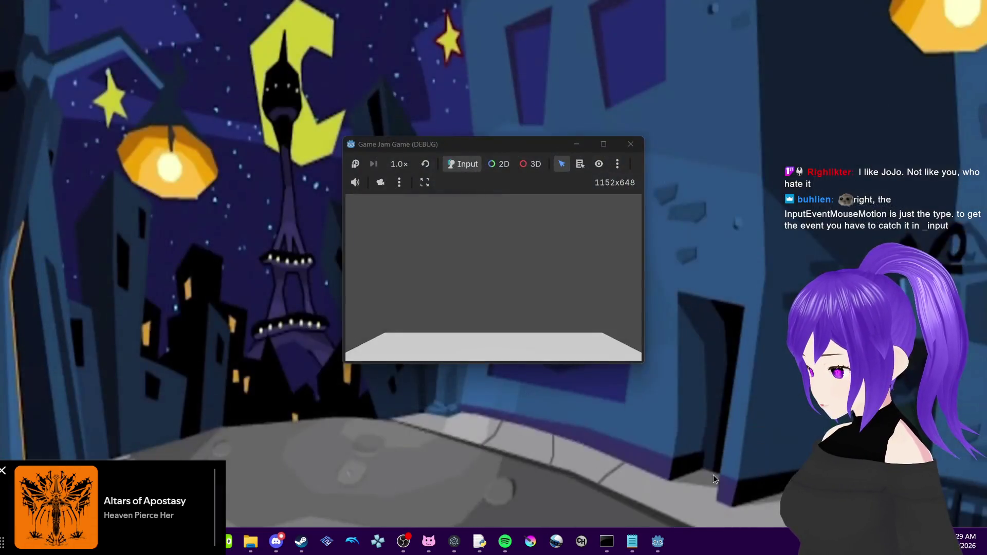
{"action": "left_click", "coordinate": [714, 475]}
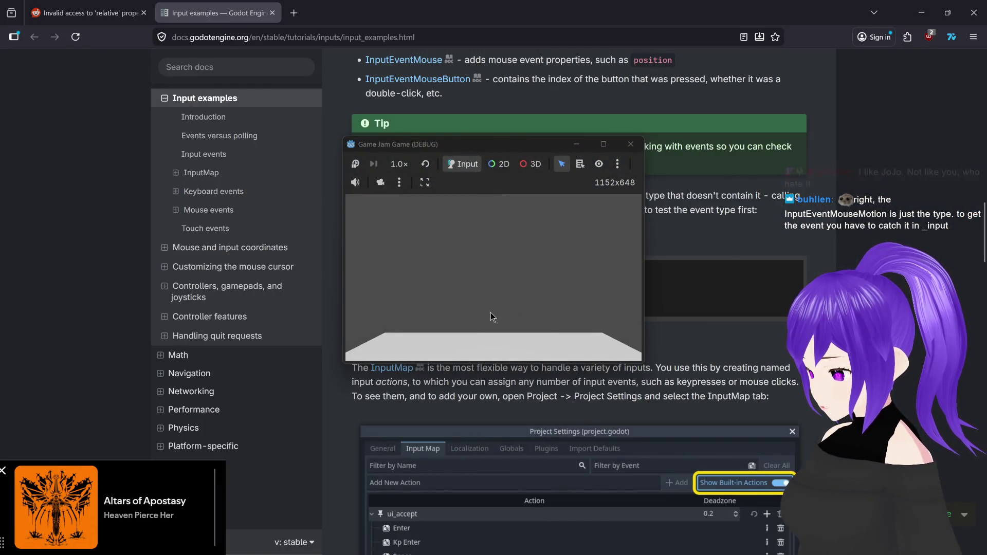
{"action": "left_click", "coordinate": [631, 144]}
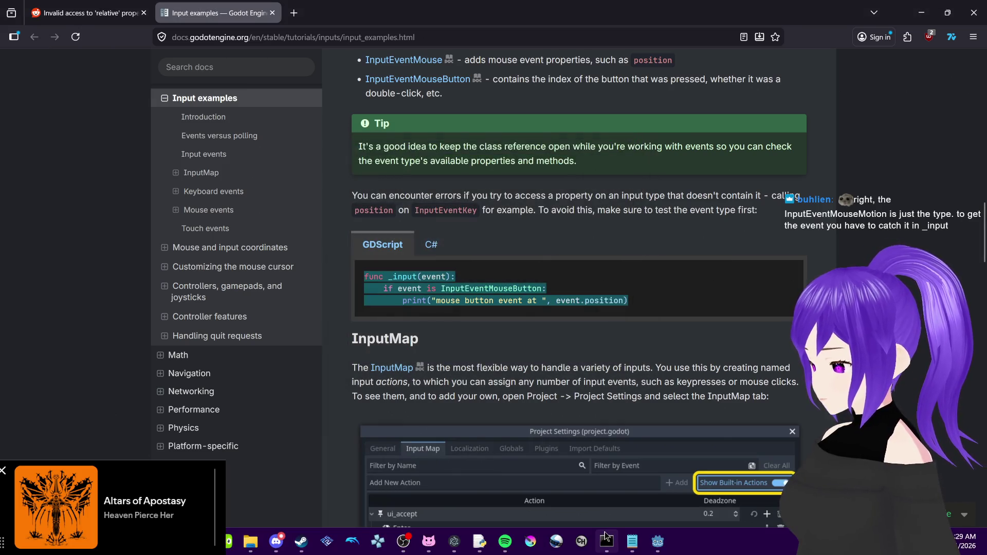
Back in player.gd, add blank lines after the velocity code at line 27
{"action": "left_click", "coordinate": [658, 541]}
{"action": "left_click", "coordinate": [367, 271]}
{"action": "key", "text": "Return"}
{"action": "key", "text": "Return"}
{"action": "scroll", "coordinate": [372, 278], "scroll_direction": "up", "scroll_amount": 4}
{"action": "scroll", "coordinate": [371, 279], "scroll_direction": "down", "scroll_amount": 5}
Paste the docs' _input(event) mouse-button example unindented at line 33, then select its print line
{"action": "left_click", "coordinate": [364, 316]}
{"action": "key", "text": "BackSpace"}
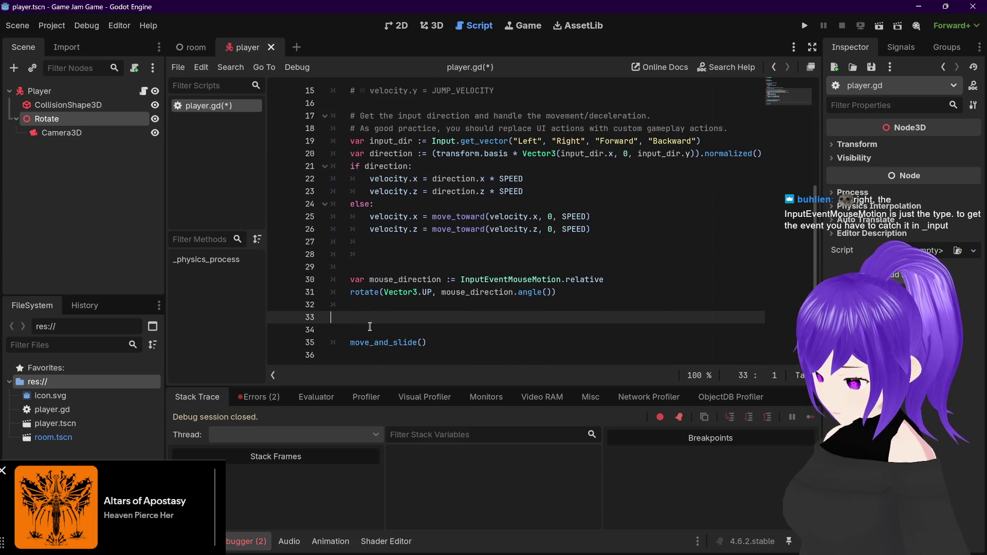
{"action": "type", "text": "func _input(event): \tif event is InputEventMouseButton: \t\tprint(\"mouse button event at \", event.position)"}
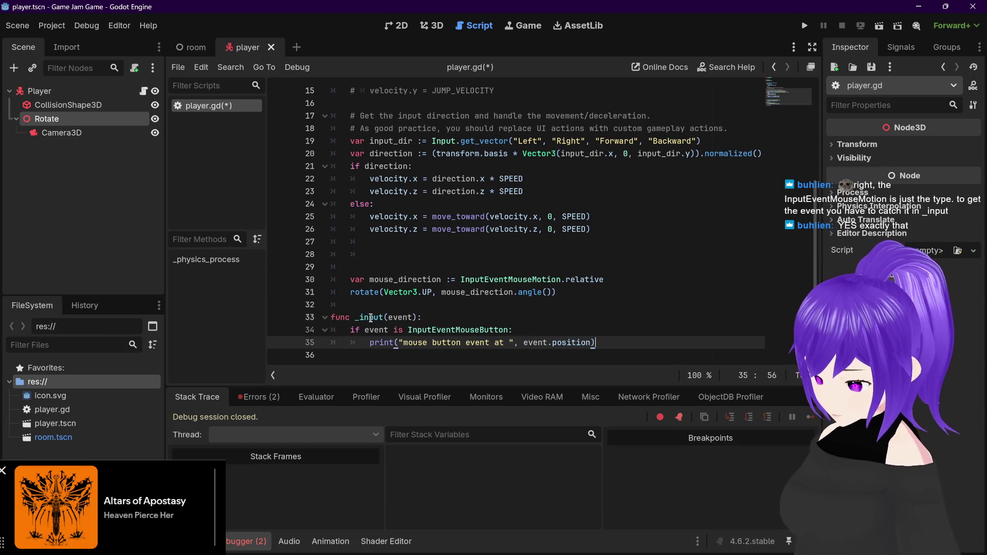
{"action": "scroll", "coordinate": [368, 318], "scroll_direction": "up", "scroll_amount": 1}
{"action": "scroll", "coordinate": [370, 318], "scroll_direction": "down", "scroll_amount": 2}
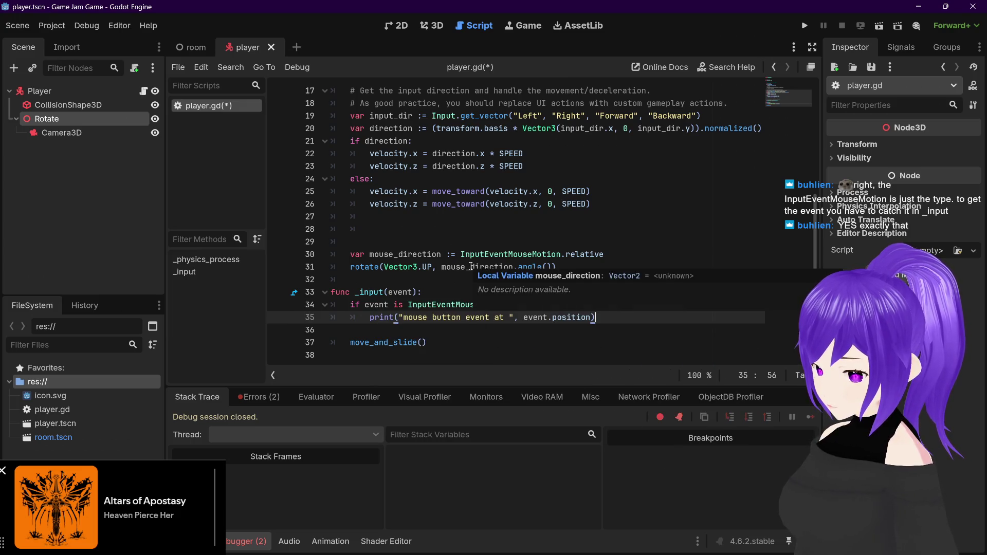
{"action": "mouse_move", "coordinate": [556, 266]}
{"action": "left_mouse_down"}
{"action": "mouse_move", "coordinate": [410, 267]}
{"action": "mouse_move", "coordinate": [353, 255]}
{"action": "left_mouse_up"}
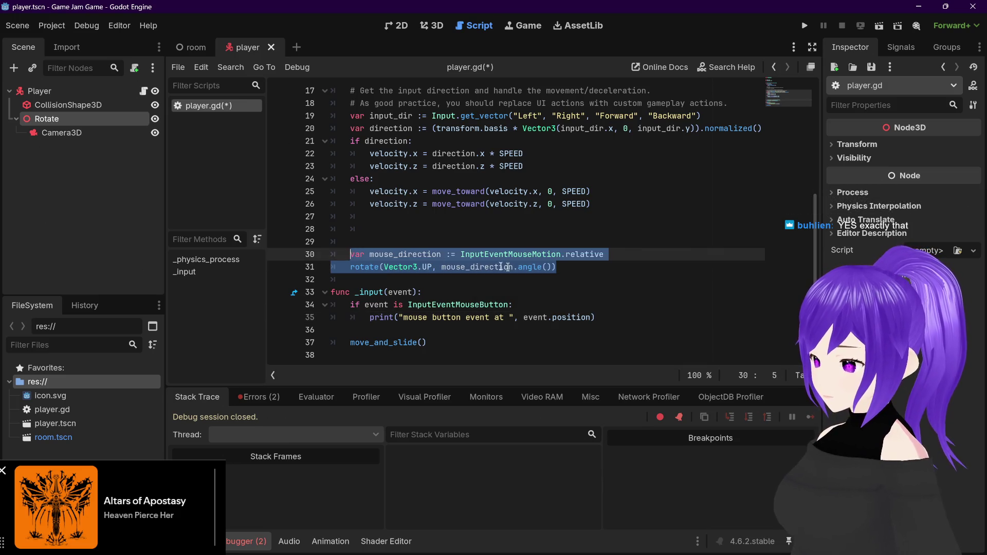
{"action": "left_click", "coordinate": [581, 268]}
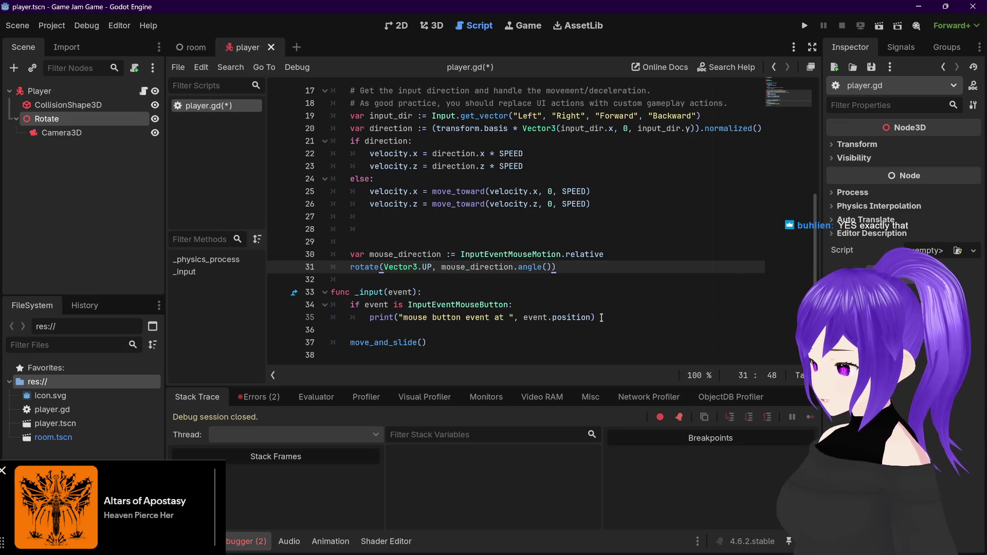
{"action": "left_click_drag", "start_coordinate": [599, 318], "coordinate": [370, 317]}
Replace the print line in _input with copied mouse_direction and rotate lines, indenting the rotate line
{"action": "left_click", "coordinate": [346, 255]}
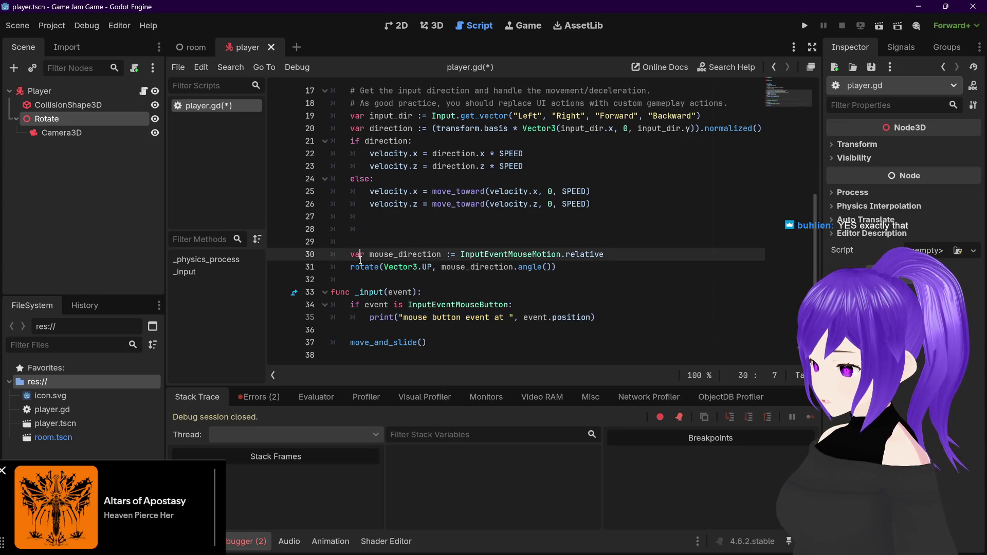
{"action": "left_click_drag", "start_coordinate": [346, 256], "coordinate": [562, 267]}
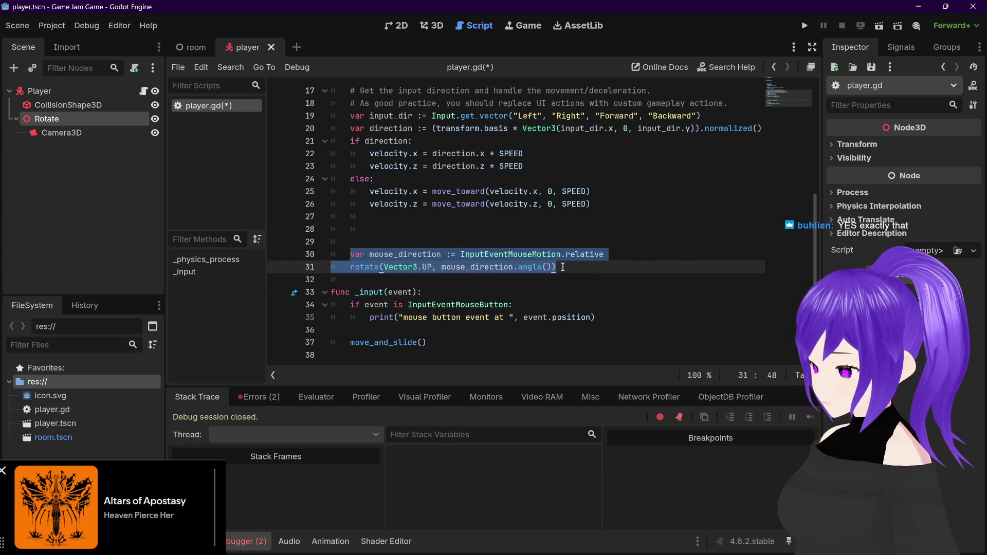
{"action": "key", "text": "ctrl+c"}
{"action": "left_click_drag", "start_coordinate": [596, 317], "coordinate": [370, 317]}
{"action": "key", "text": "ctrl+v"}
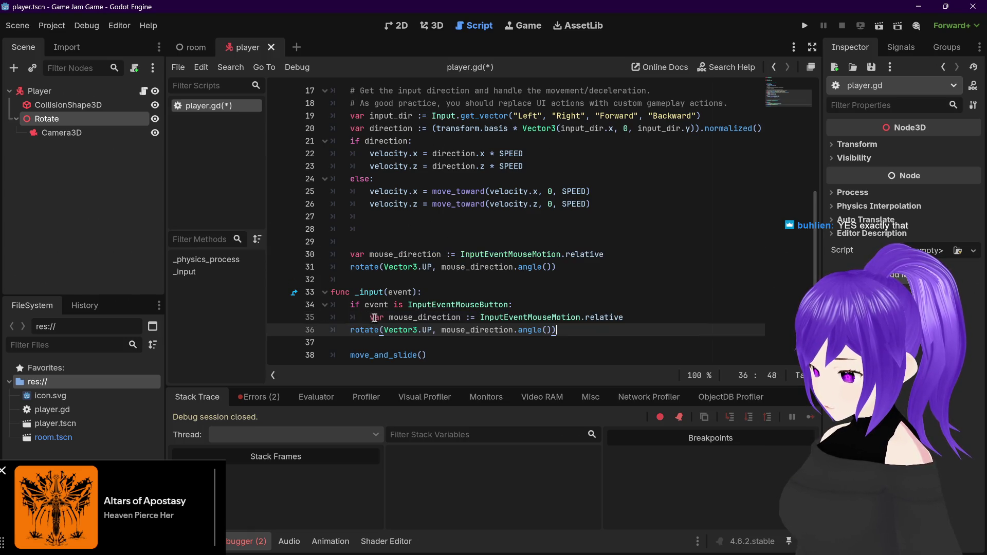
{"action": "left_click", "coordinate": [352, 330]}
{"action": "key", "text": "Tab"}
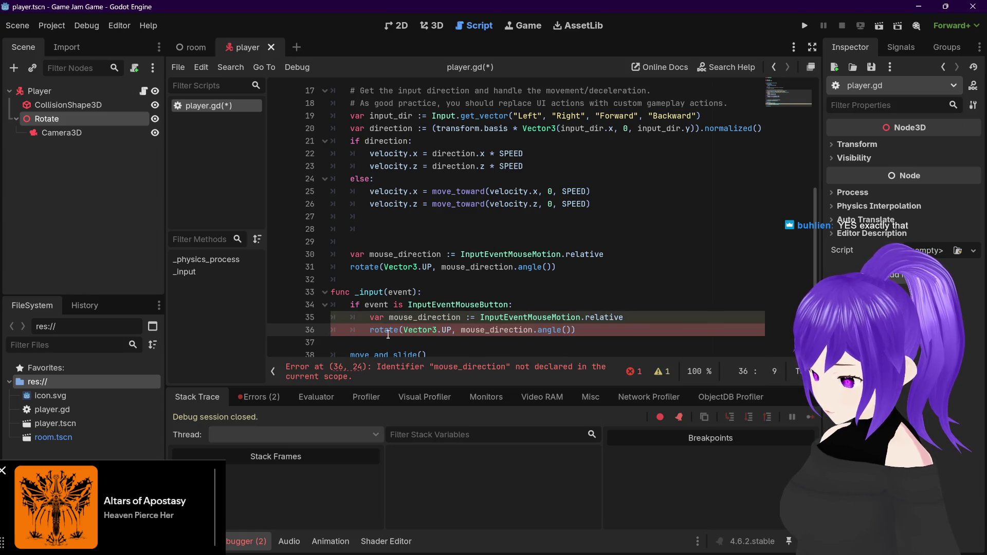
{"action": "left_click", "coordinate": [594, 330]}
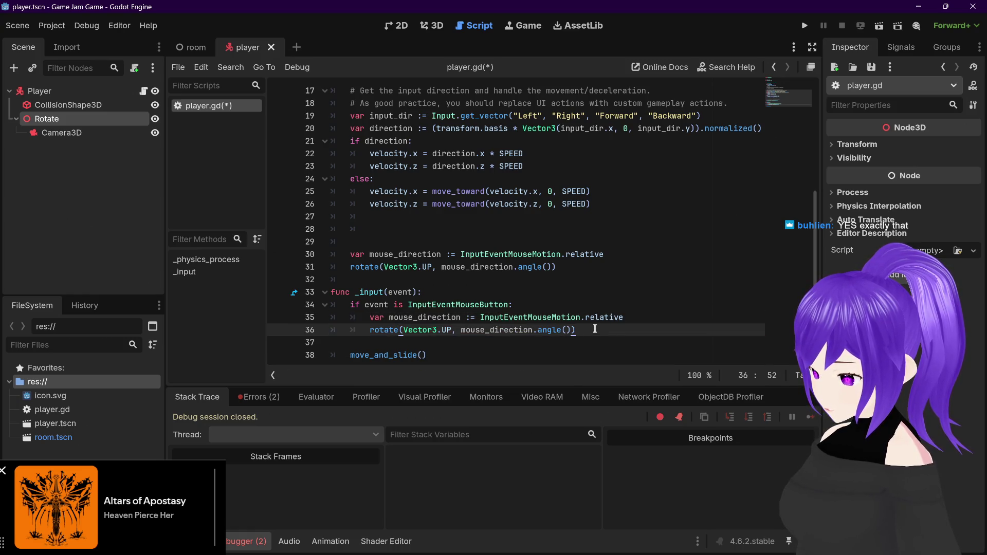
{"action": "left_click", "coordinate": [597, 317]}
Save player.gd, open the room scene, and run the project
{"action": "key", "text": "ctrl+s"}
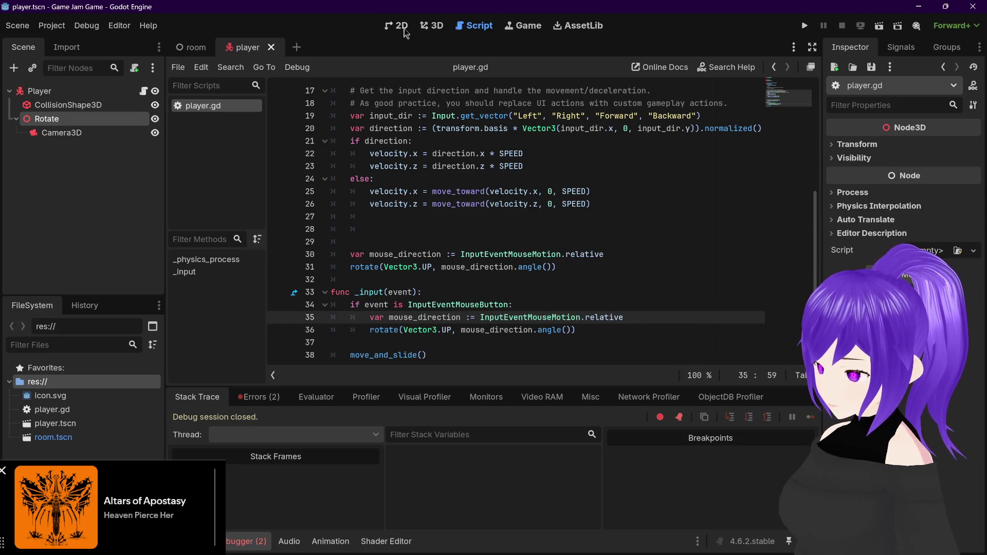
{"action": "left_click", "coordinate": [432, 25]}
{"action": "left_click", "coordinate": [191, 47]}
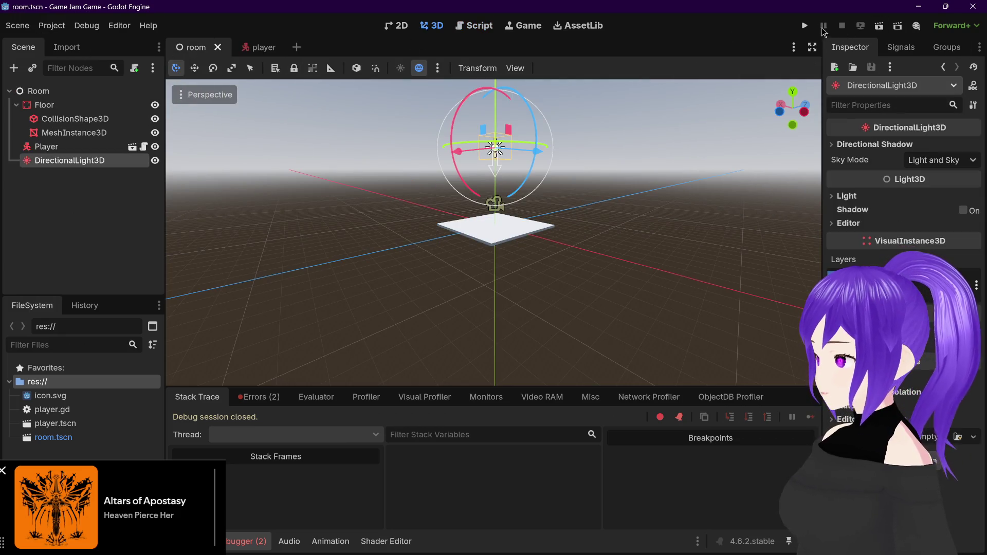
{"action": "left_click", "coordinate": [805, 25]}
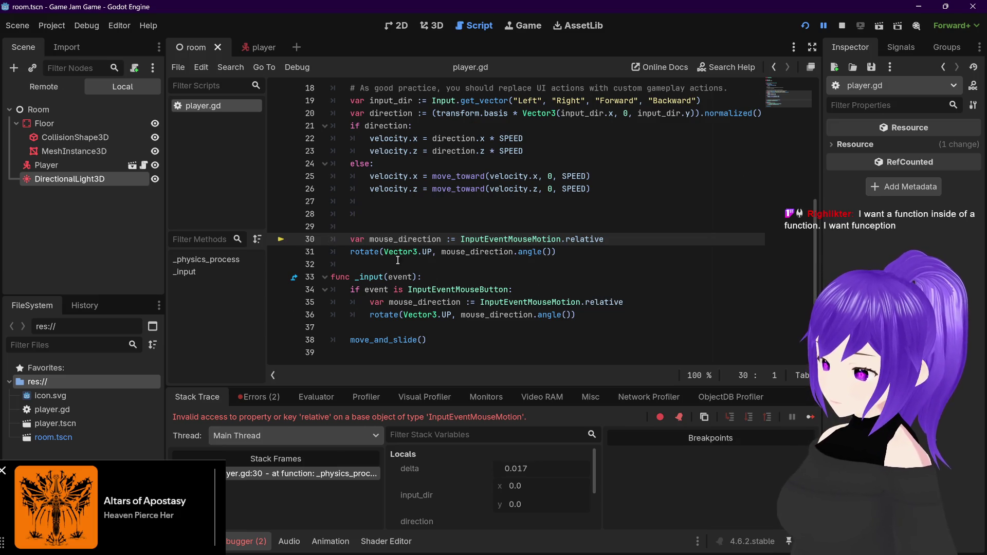
Comment out the original mouse_direction and rotate lines 30 and 31 with #
{"action": "left_click", "coordinate": [349, 239]}
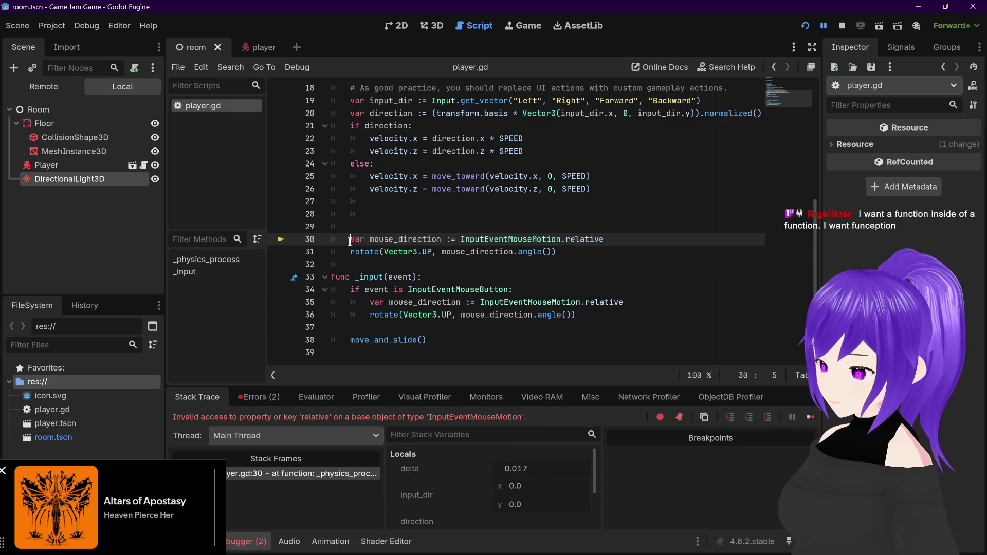
{"action": "type", "text": "#"}
{"action": "left_click", "coordinate": [349, 252]}
{"action": "type", "text": "#"}
{"action": "left_click", "coordinate": [590, 257]}
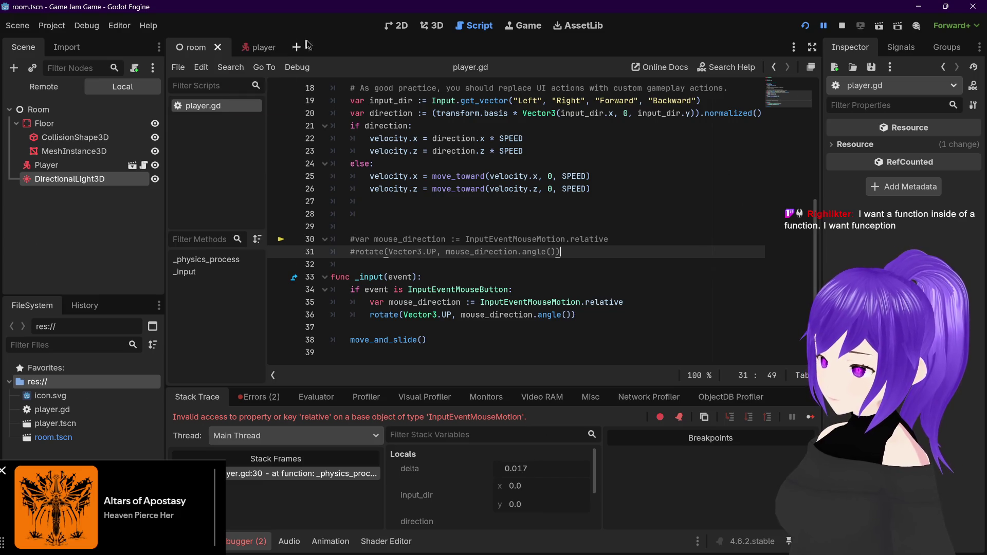
Stop and rerun the game; it halts at line 35 with the 'relative' error
{"action": "left_click", "coordinate": [842, 25]}
{"action": "left_click", "coordinate": [804, 27]}
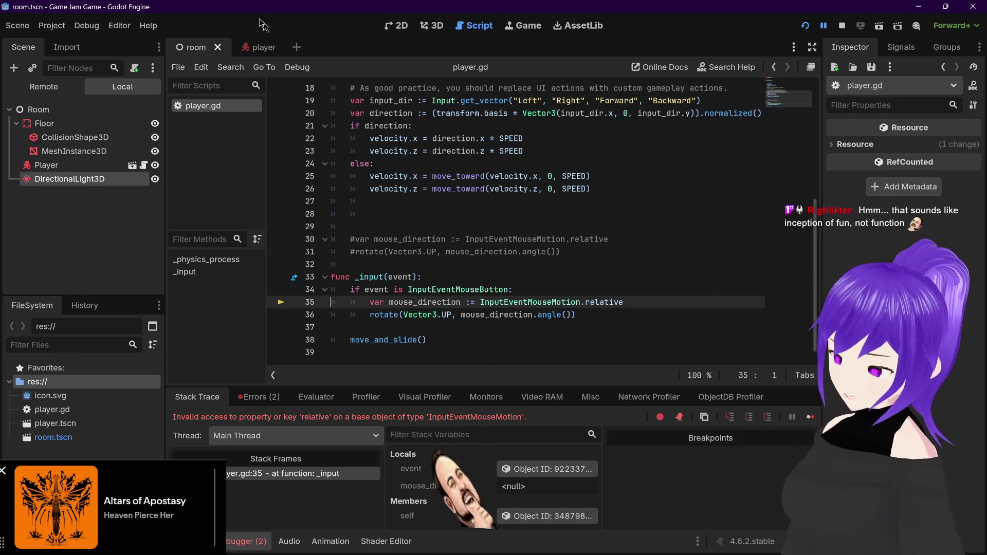
{"action": "mouse_move", "coordinate": [321, 543]}
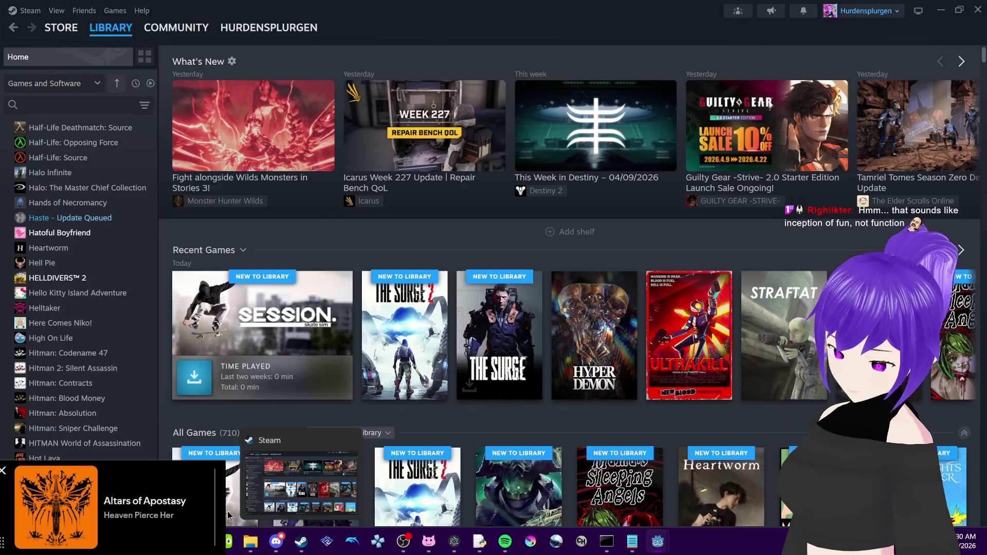
{"action": "mouse_move", "coordinate": [200, 543]}
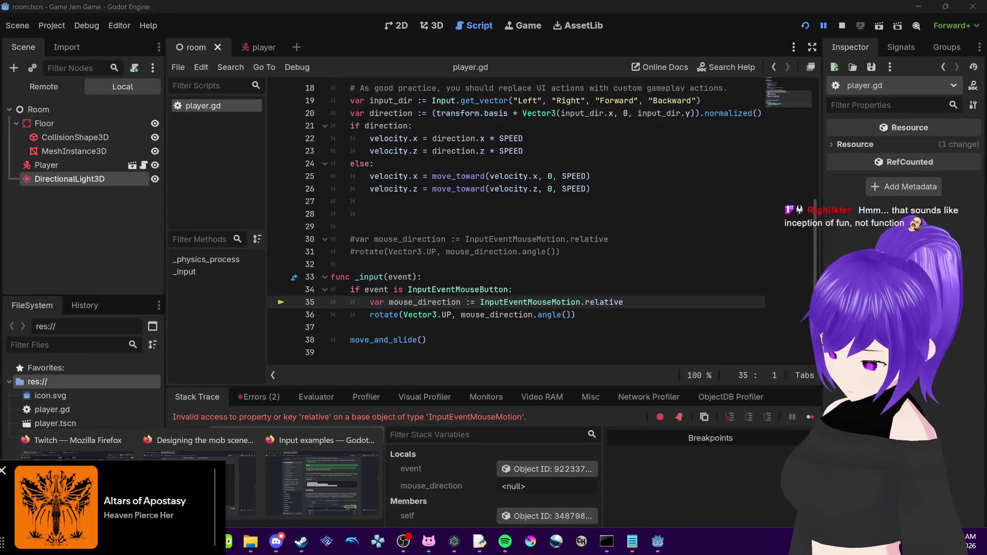
{"action": "left_click", "coordinate": [251, 492]}
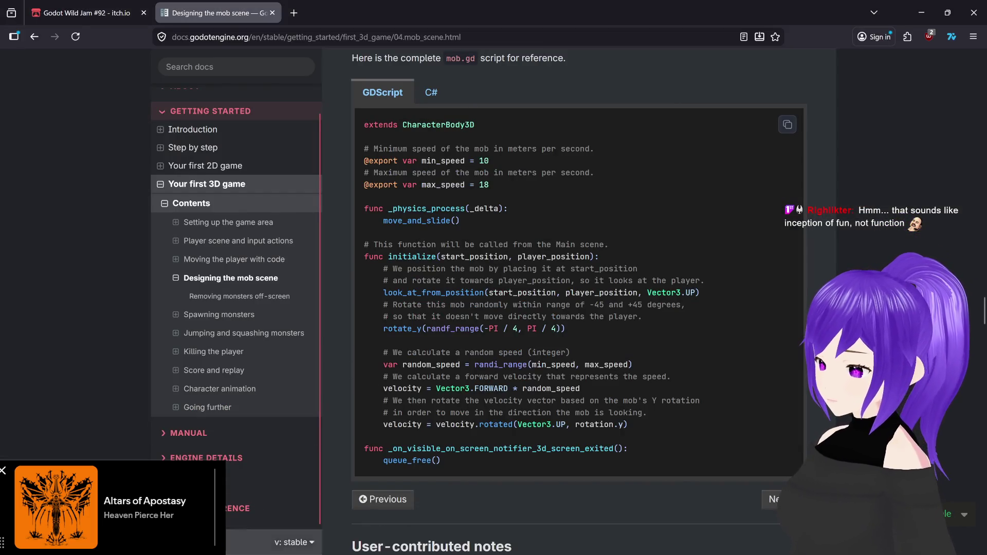
{"action": "mouse_move", "coordinate": [200, 543]}
{"action": "left_click", "coordinate": [479, 406]}
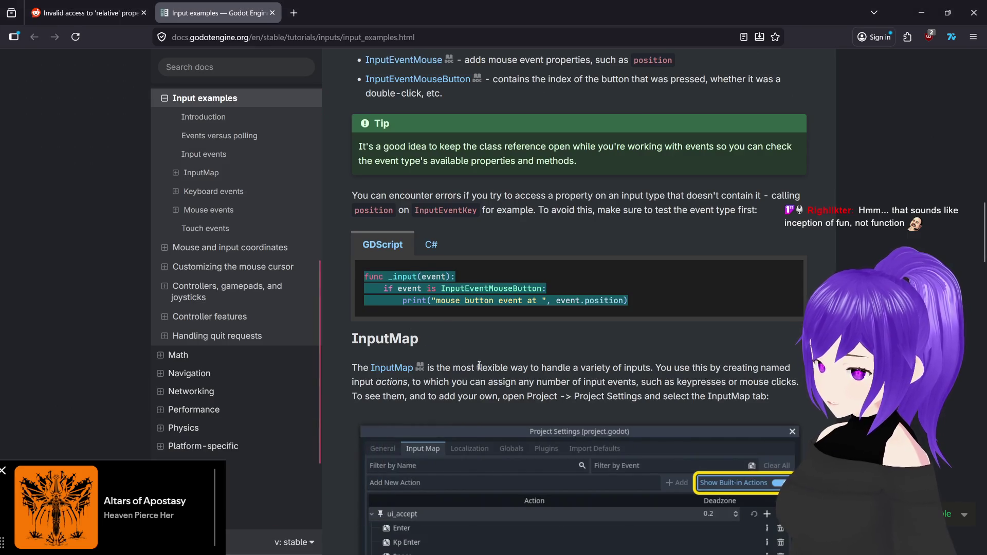
{"action": "left_click", "coordinate": [347, 389]}
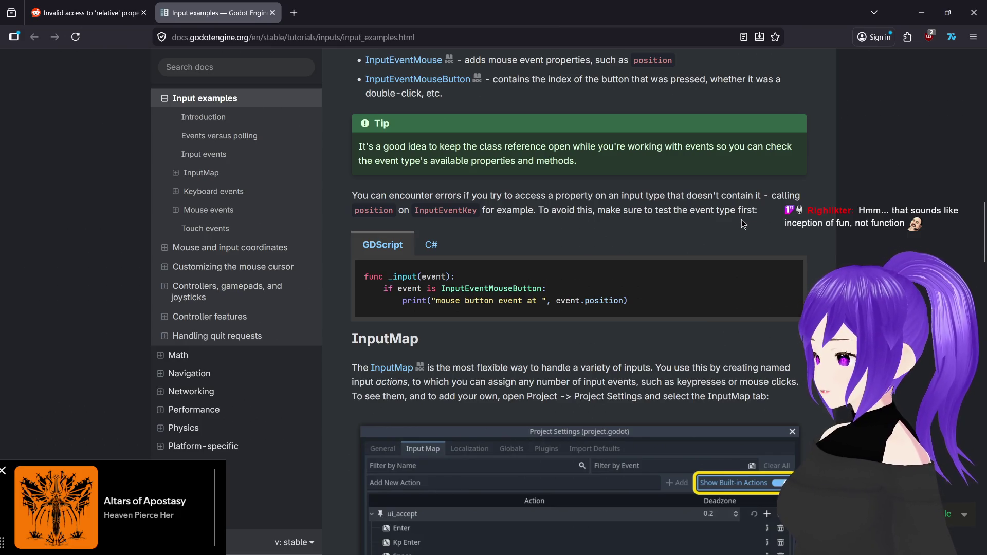
{"action": "scroll", "coordinate": [635, 310], "scroll_direction": "down", "scroll_amount": 5}
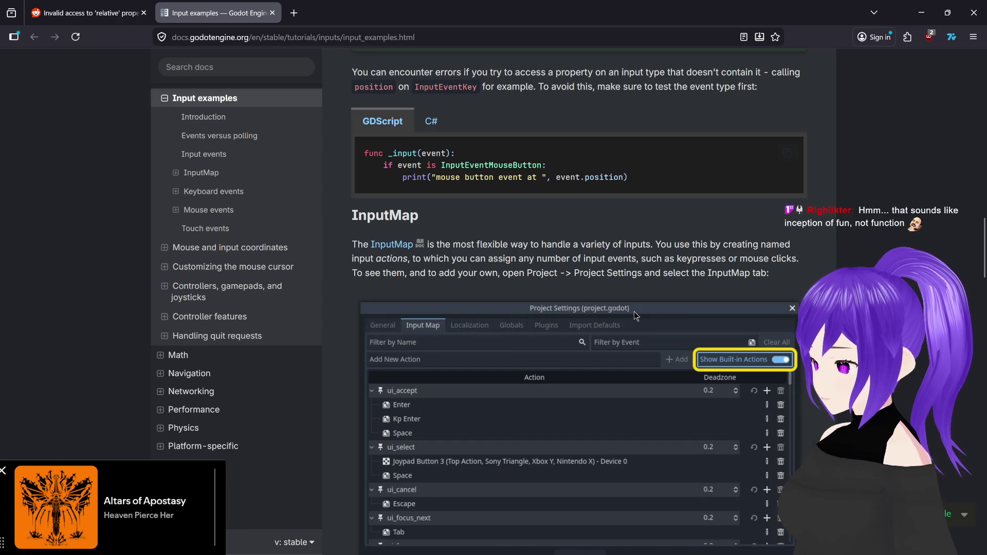
{"action": "scroll", "coordinate": [636, 316], "scroll_direction": "down", "scroll_amount": 2}
{"action": "scroll", "coordinate": [636, 316], "scroll_direction": "down", "scroll_amount": 4}
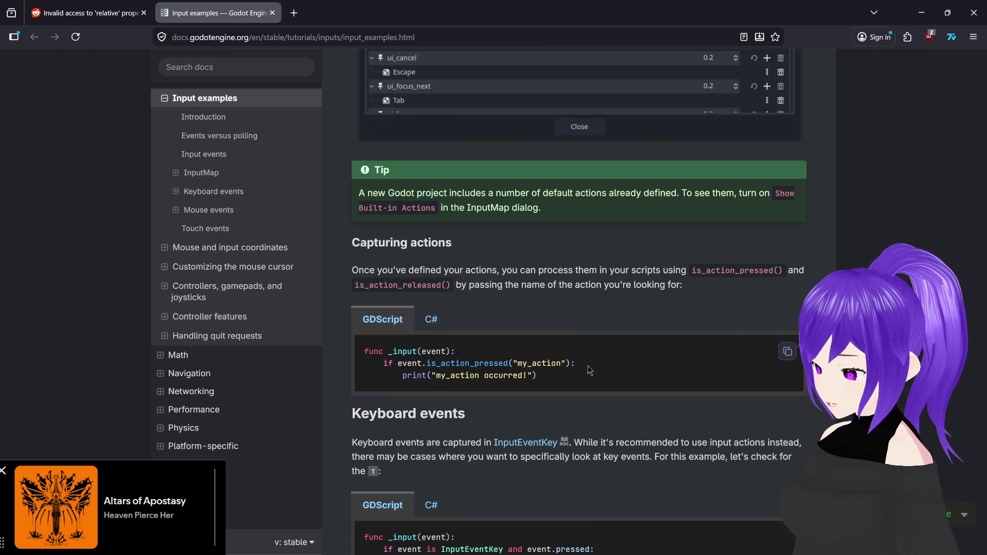
{"action": "key", "text": "alt+Tab"}
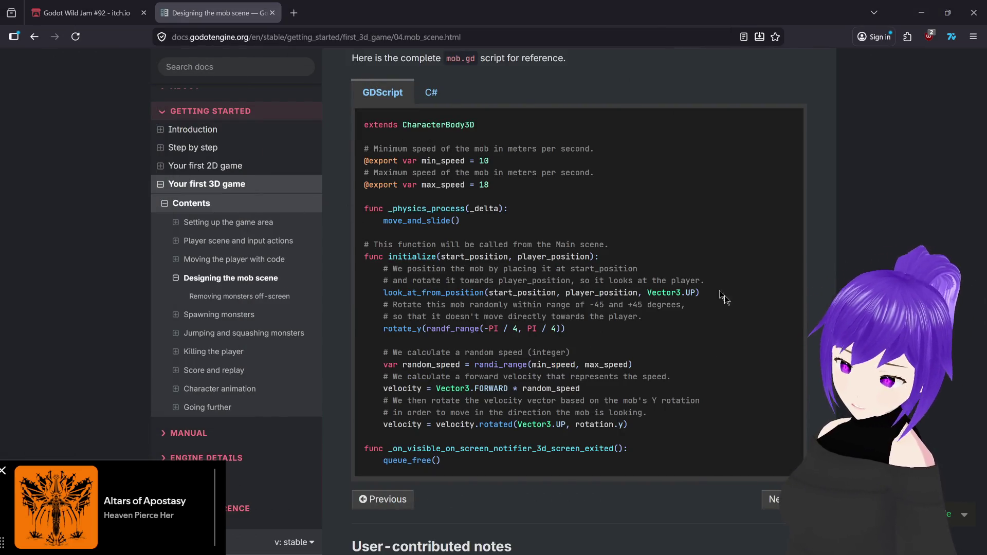
{"action": "key", "text": "alt+Tab"}
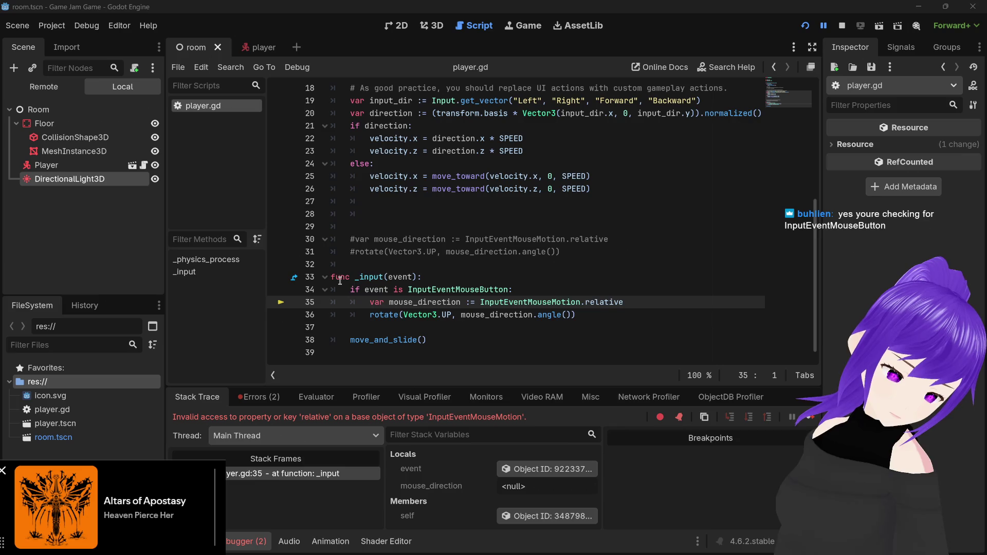
{"action": "mouse_move", "coordinate": [371, 289]}
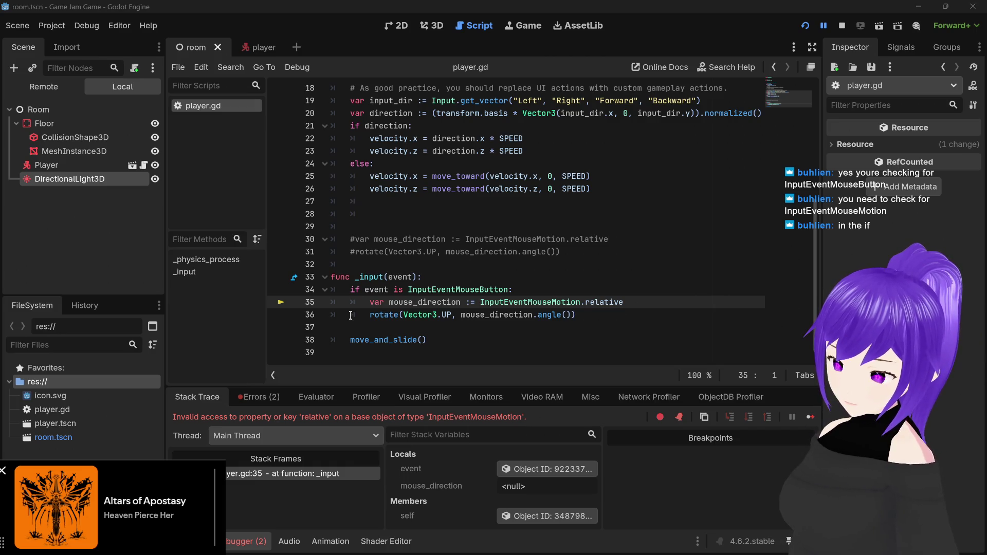
{"action": "mouse_move", "coordinate": [399, 276]}
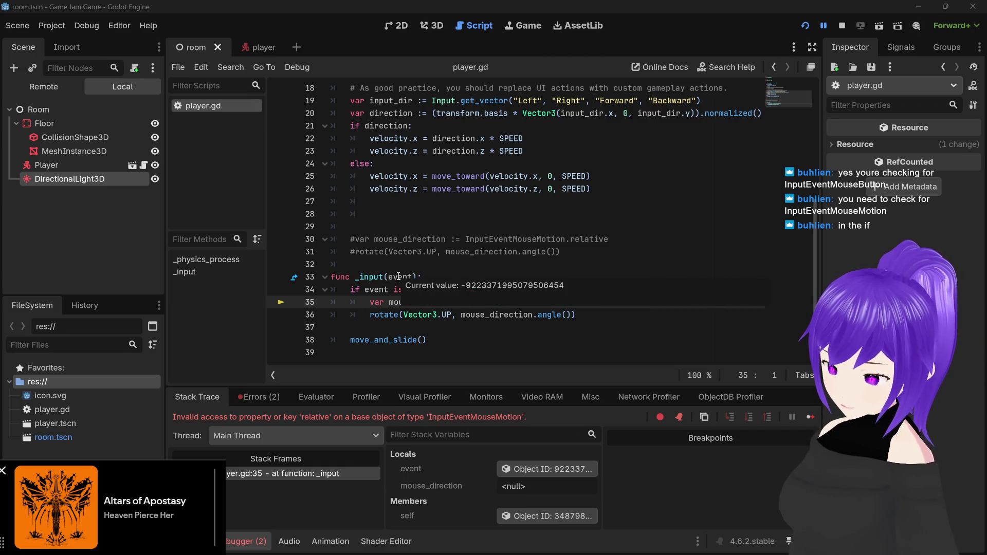
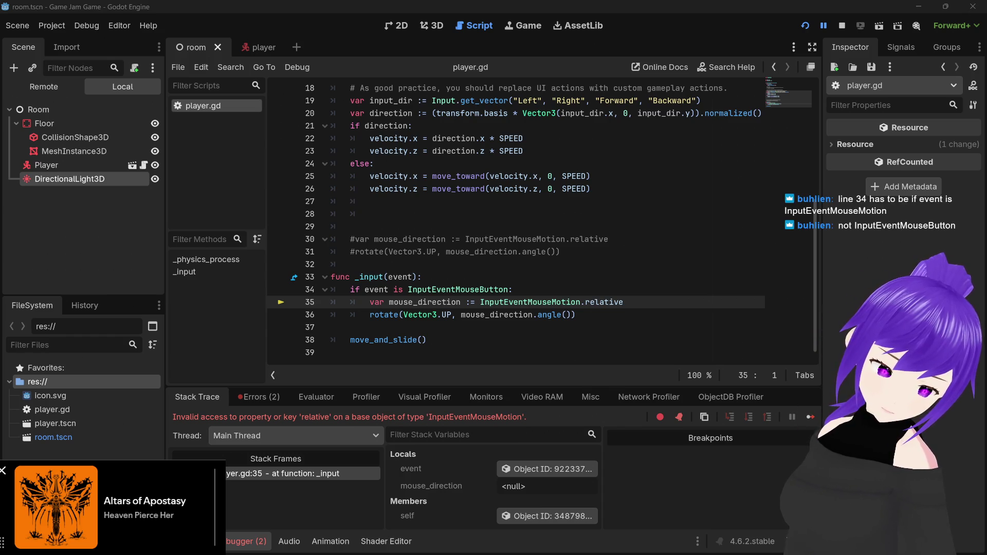
Paste 'Motion' over 'Button' so line 34 checks InputEventMouseMotion
{"action": "key", "text": "alt+Tab"}
{"action": "key", "text": "alt+Tab"}
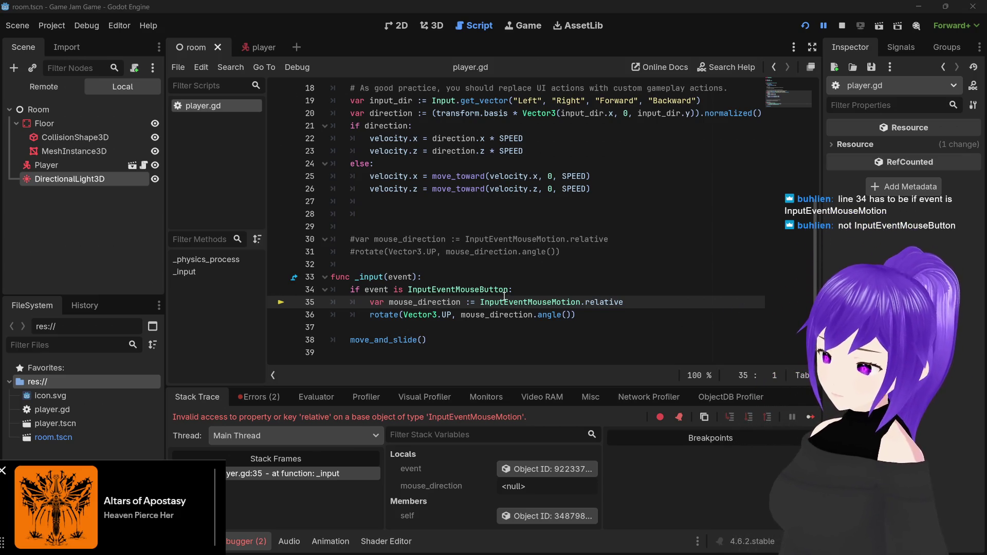
{"action": "mouse_move", "coordinate": [500, 291]}
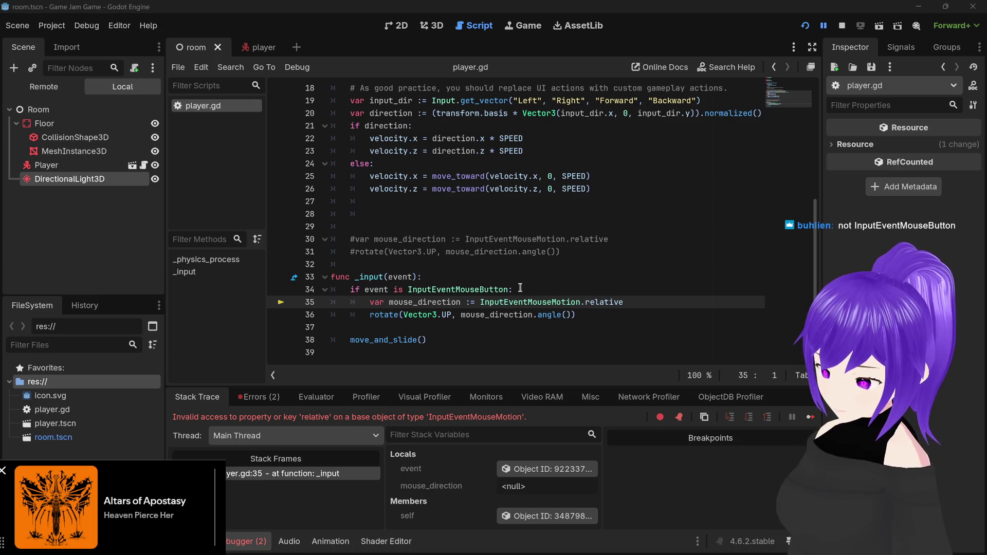
{"action": "left_click_drag", "start_coordinate": [552, 302], "coordinate": [580, 303]}
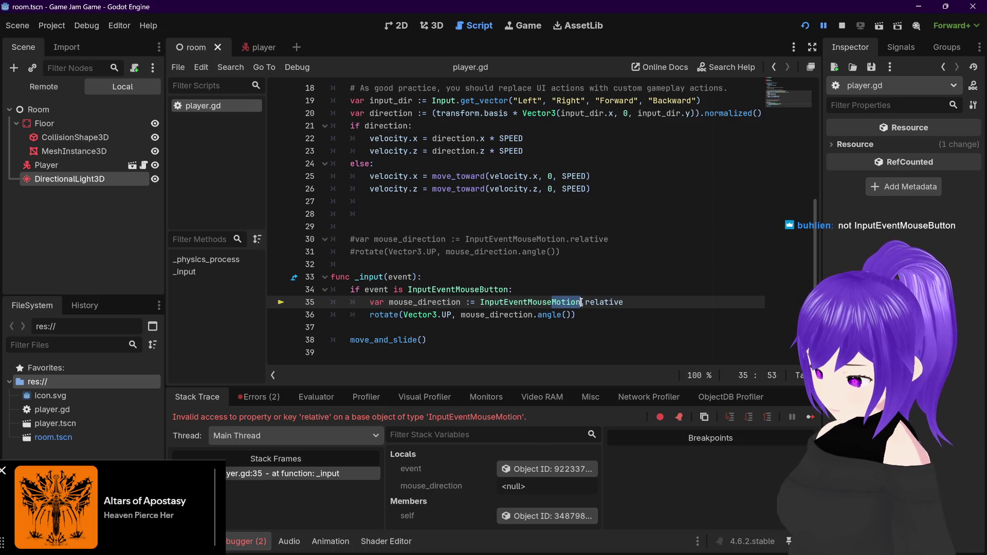
{"action": "double_click", "coordinate": [506, 289]}
{"action": "type", "text": "InputEventMouseMotion"}
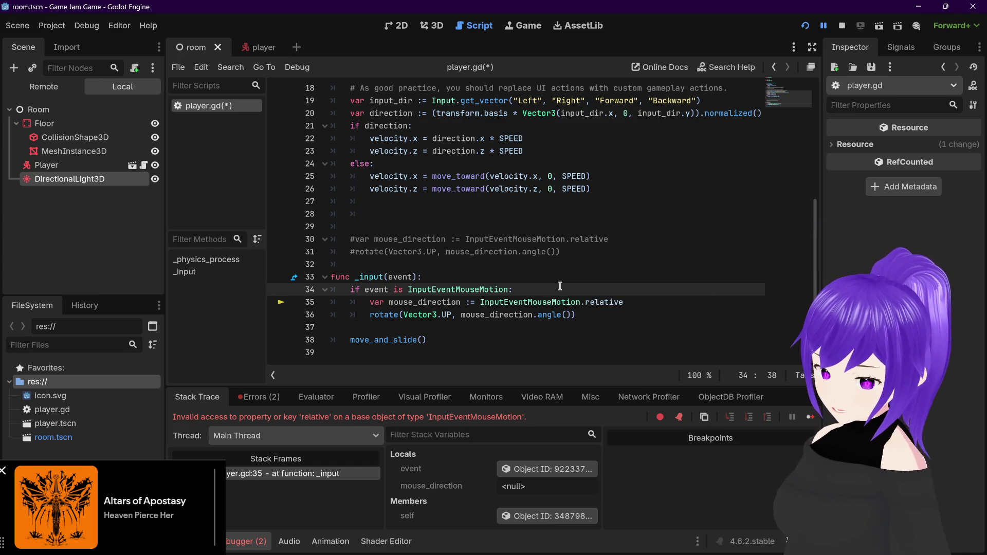
Save player.gd and stop the running game
{"action": "left_click", "coordinate": [677, 303]}
{"action": "left_click", "coordinate": [601, 287]}
{"action": "key", "text": "ctrl+s"}
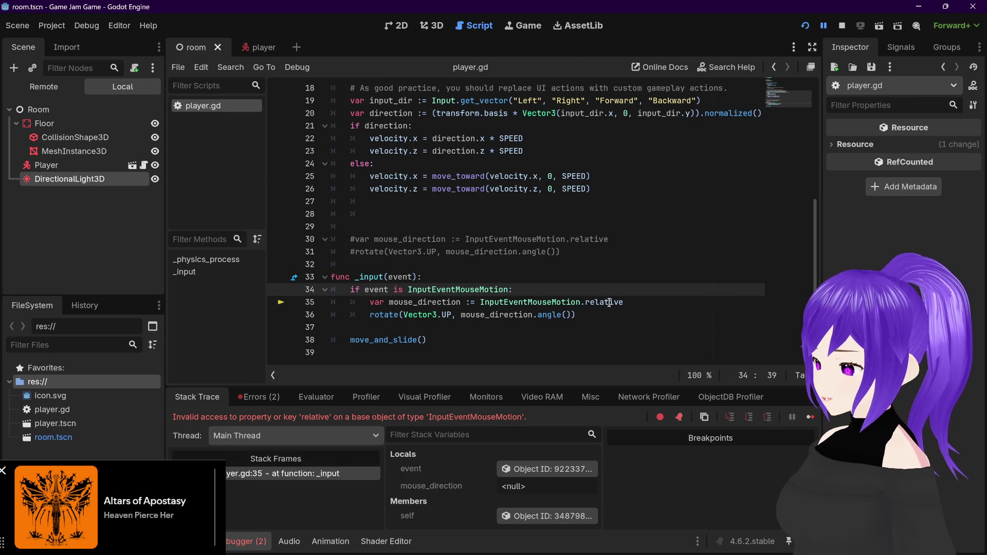
{"action": "left_click", "coordinate": [842, 25]}
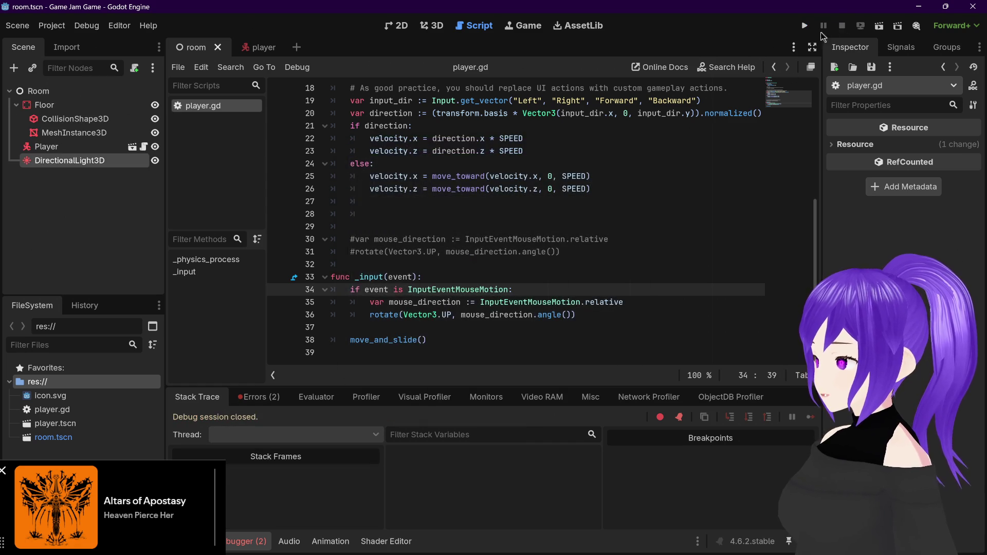
Relaunch the game, which hits the 'relative' error, then select InputEventMouseMotion on line 35
{"action": "left_click", "coordinate": [805, 27]}
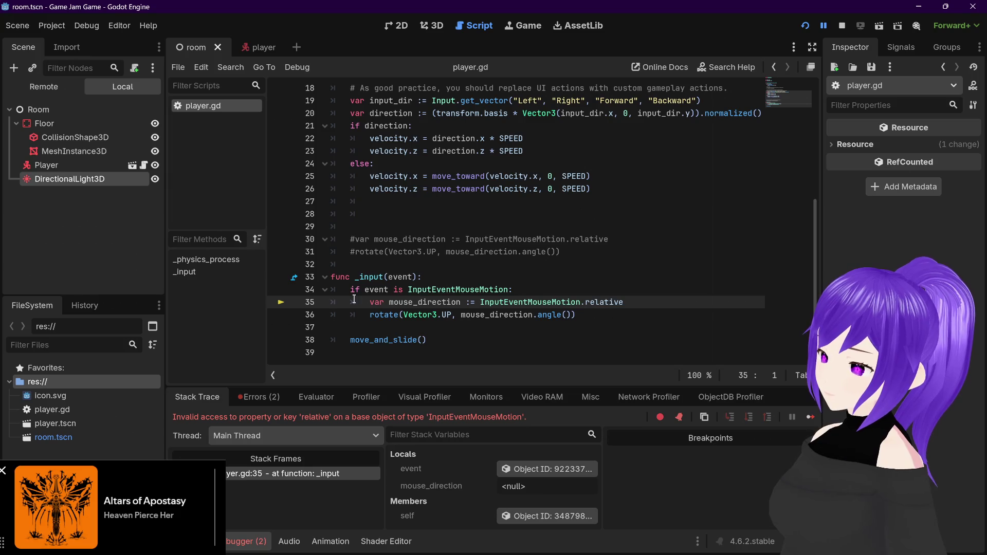
{"action": "left_click_drag", "start_coordinate": [407, 290], "coordinate": [507, 287]}
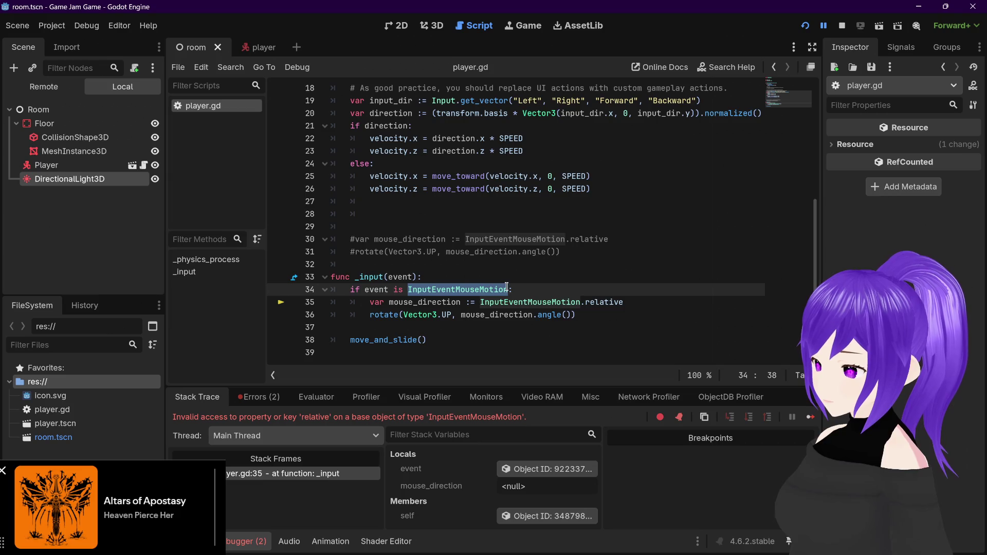
{"action": "left_click", "coordinate": [538, 289]}
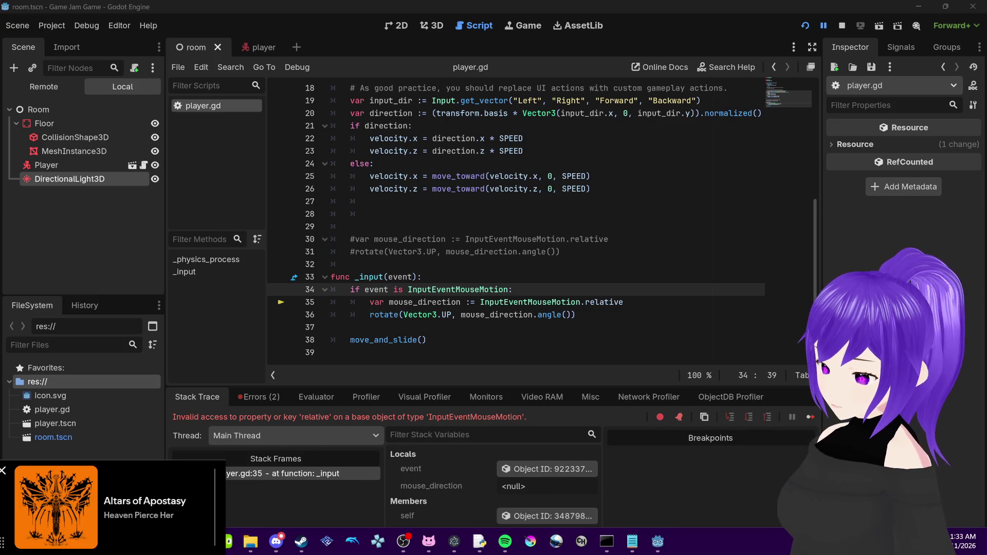
{"action": "mouse_move", "coordinate": [202, 541]}
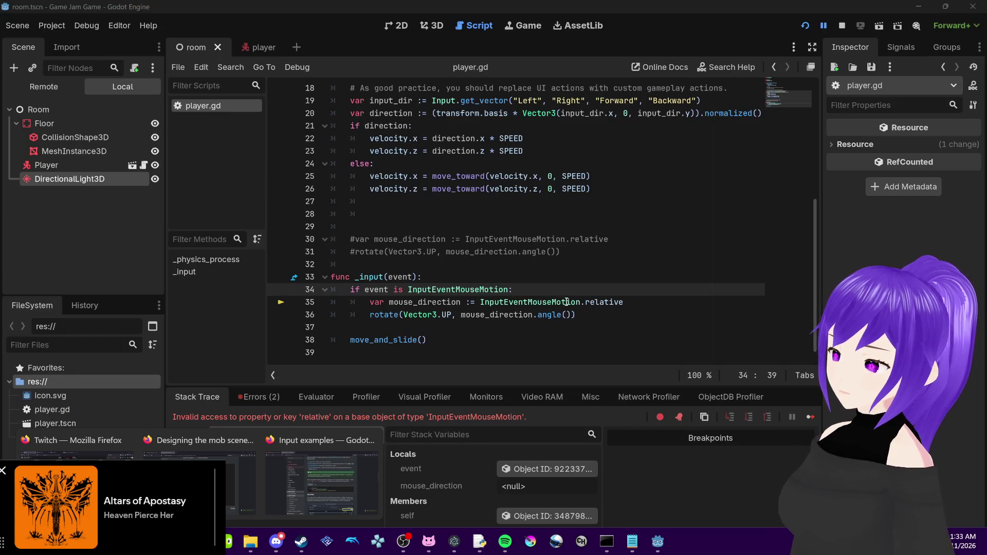
{"action": "left_click_drag", "start_coordinate": [578, 302], "coordinate": [481, 303]}
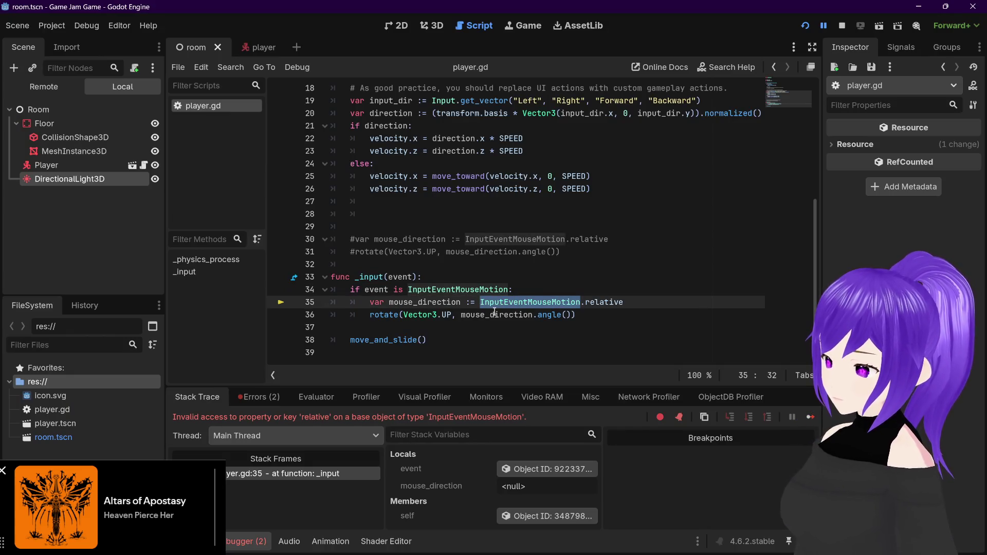
Replace InputEventMouseMotion with 'event' so line 35 reads event.relative
{"action": "type", "text": "event"}
{"action": "left_click", "coordinate": [553, 303]}
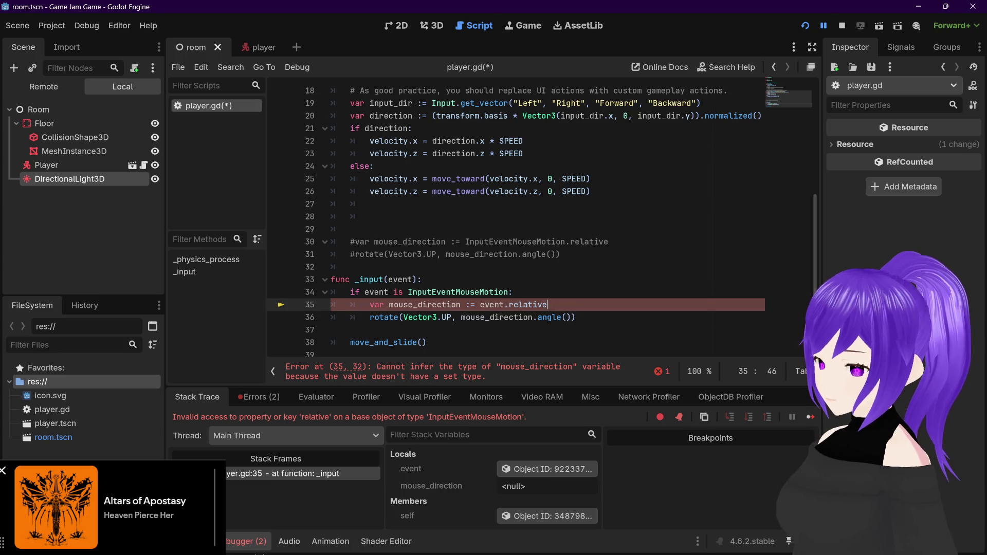
{"action": "mouse_move", "coordinate": [201, 484]}
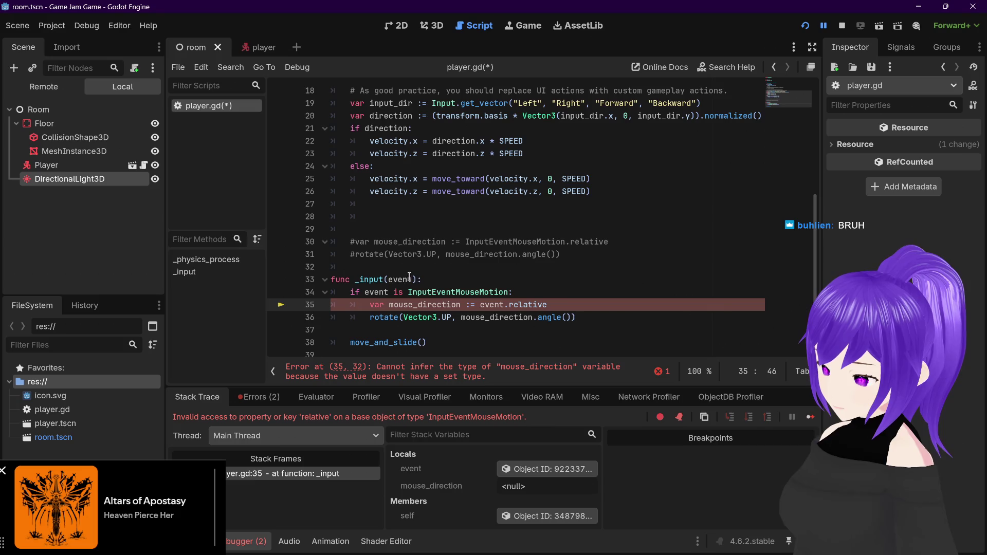
{"action": "mouse_move", "coordinate": [395, 277]}
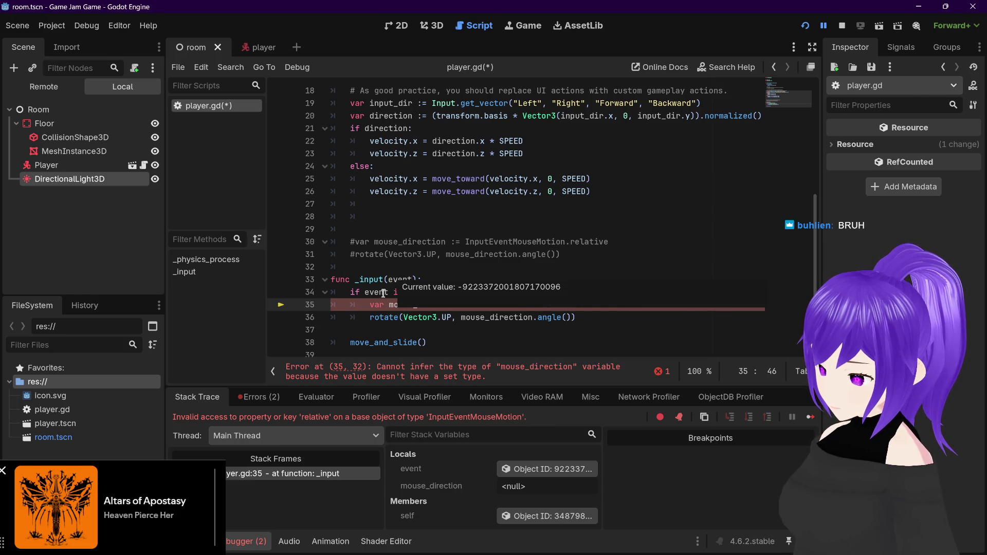
{"action": "mouse_move", "coordinate": [380, 294]}
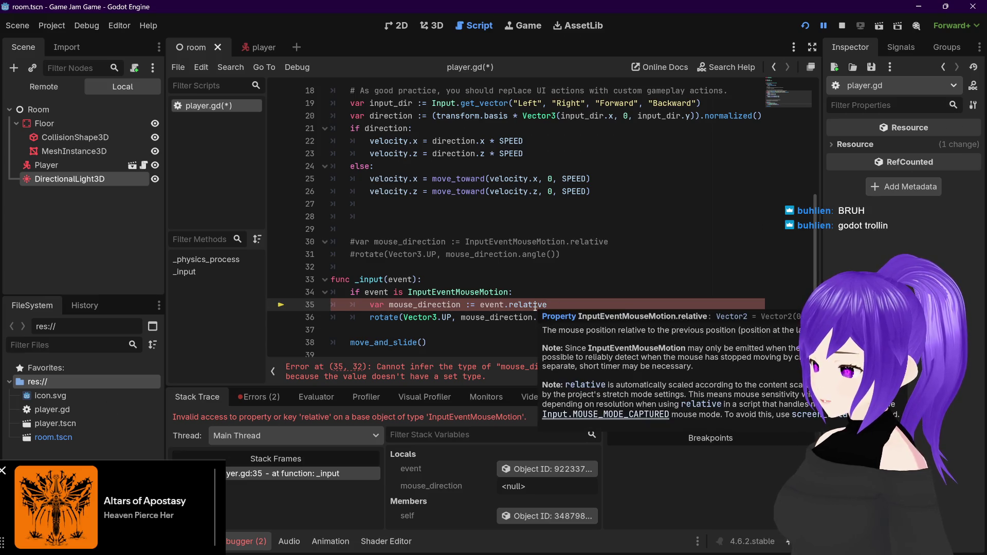
{"action": "mouse_move", "coordinate": [468, 292]}
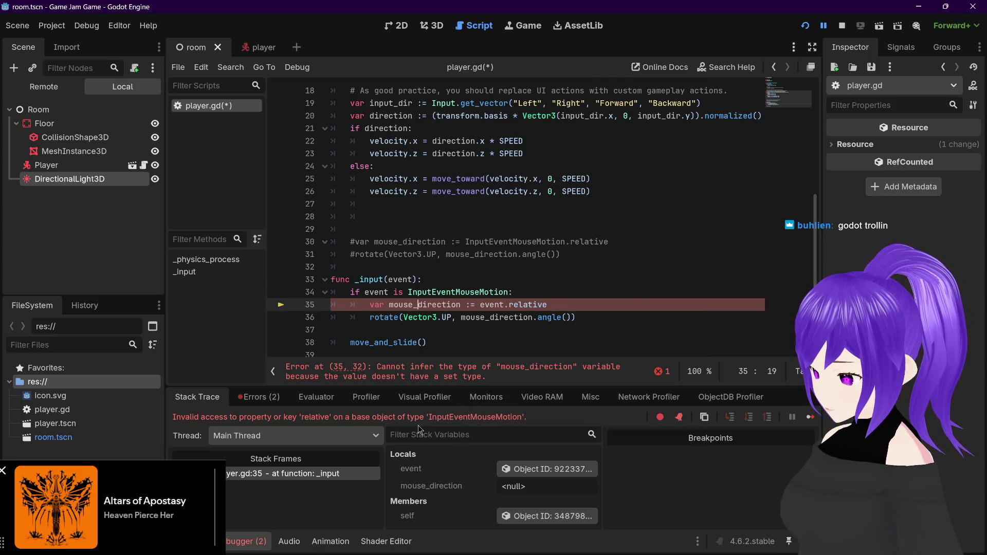
Save player.gd, stop the running game, and switch to the Godot Input examples docs
{"action": "left_click", "coordinate": [622, 308]}
{"action": "key", "text": "ctrl+s"}
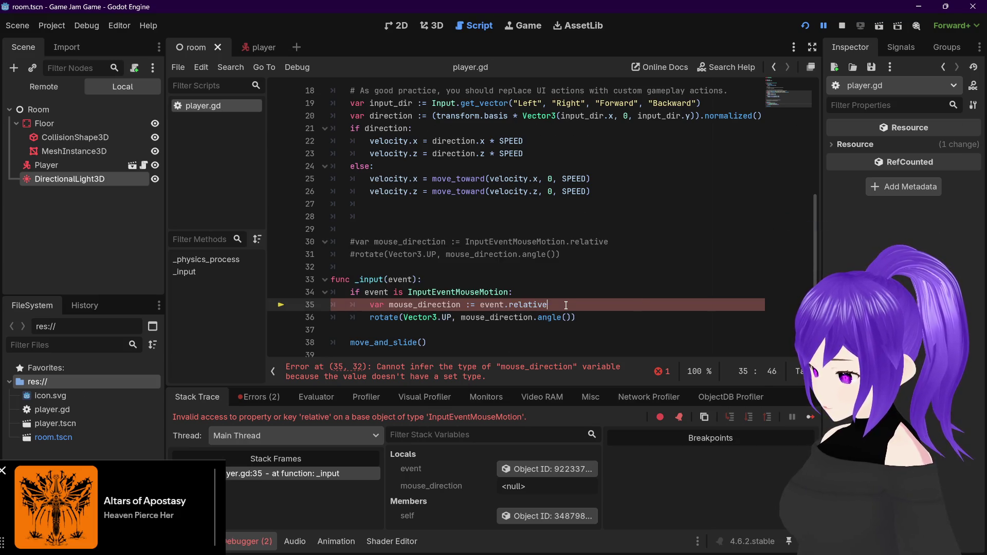
{"action": "left_click", "coordinate": [841, 25]}
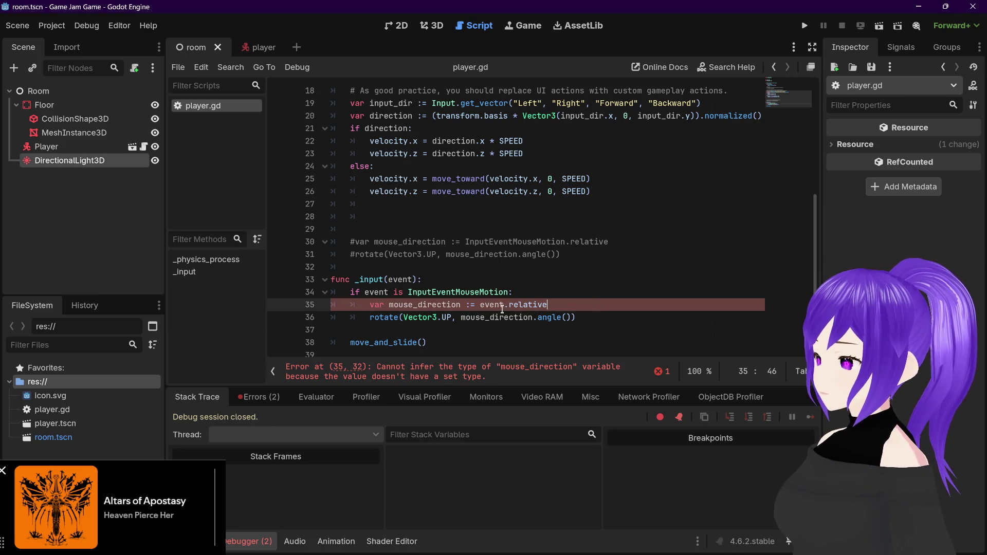
{"action": "mouse_move", "coordinate": [502, 307]}
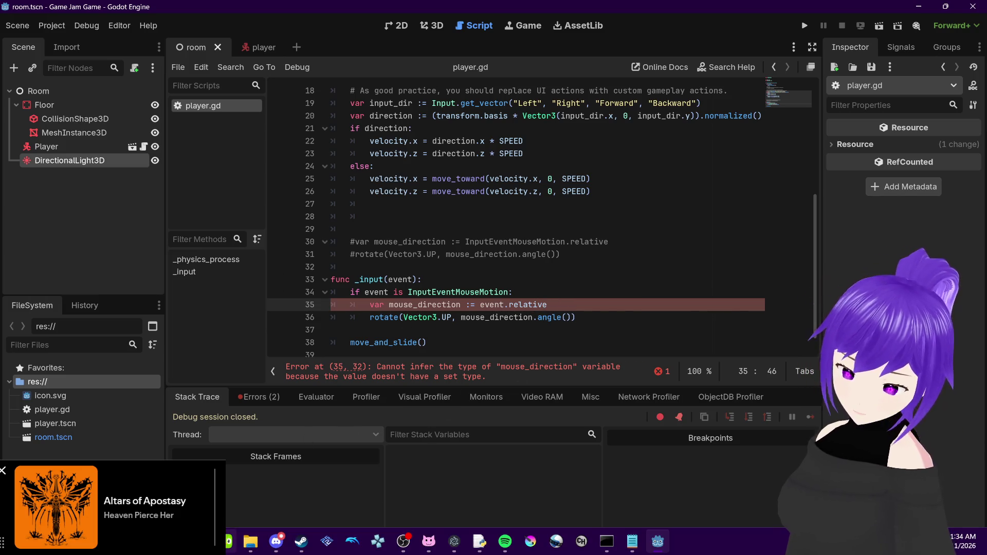
{"action": "key", "text": "alt+Tab"}
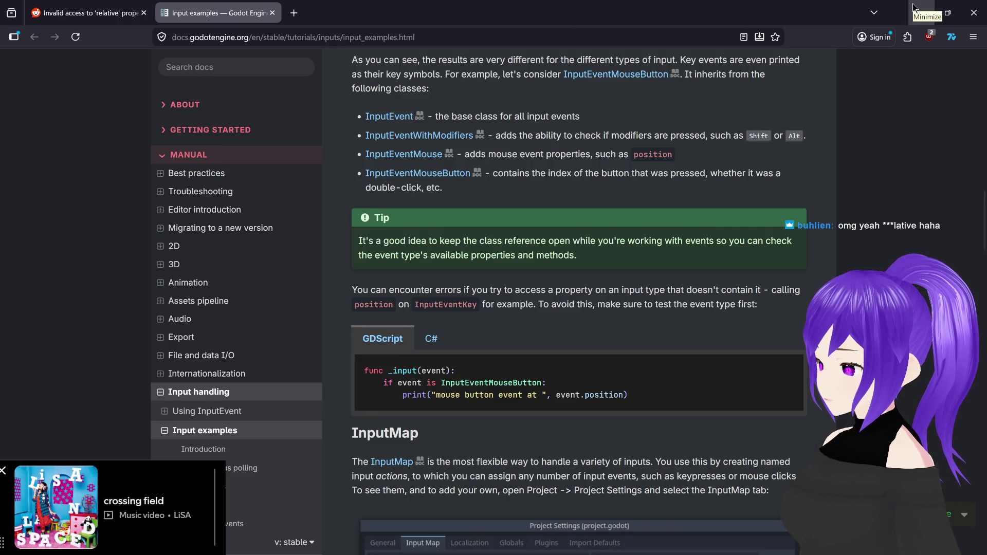
{"action": "scroll", "coordinate": [590, 360], "scroll_direction": "up", "scroll_amount": 15}
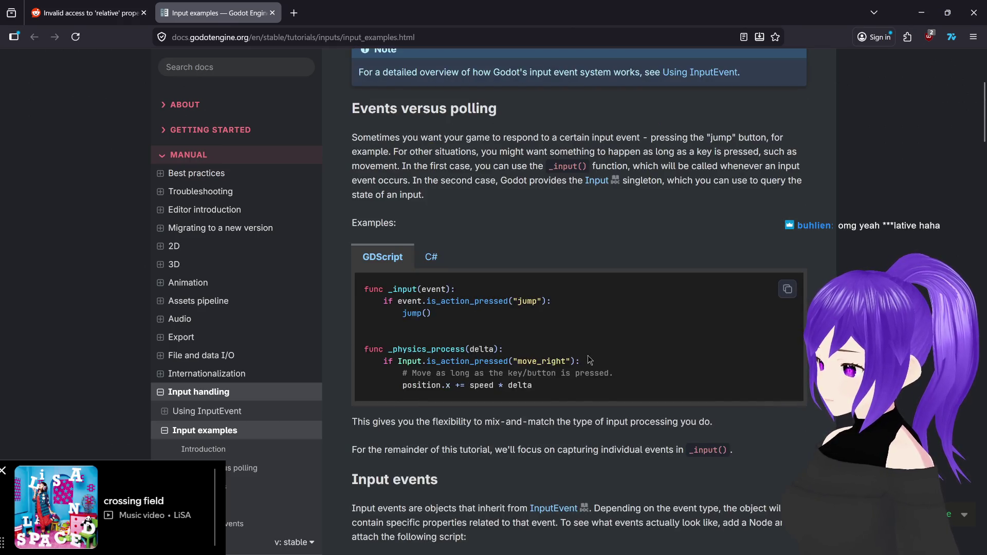
{"action": "scroll", "coordinate": [589, 360], "scroll_direction": "up", "scroll_amount": 5}
{"action": "scroll", "coordinate": [589, 360], "scroll_direction": "down", "scroll_amount": 20}
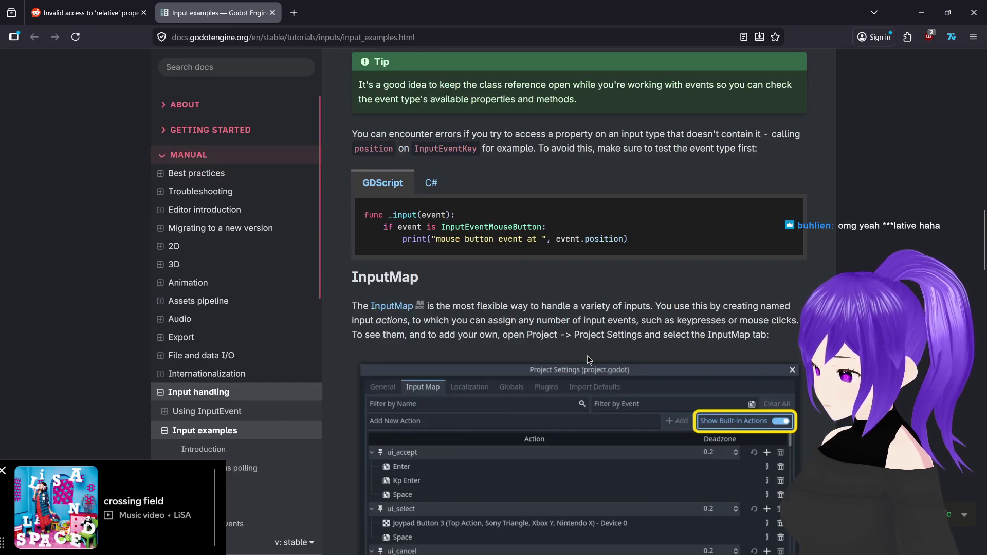
{"action": "scroll", "coordinate": [587, 356], "scroll_direction": "down", "scroll_amount": 11}
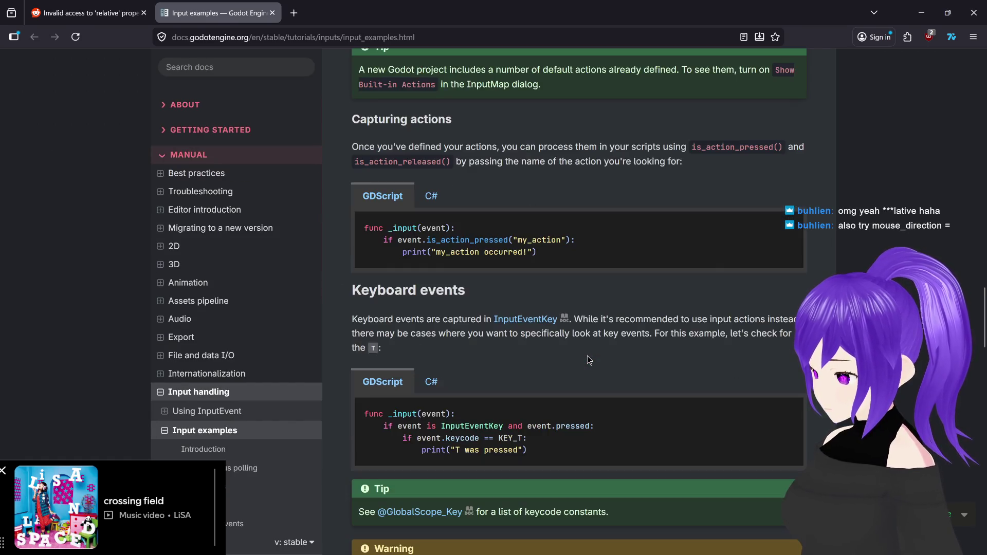
{"action": "scroll", "coordinate": [587, 356], "scroll_direction": "down", "scroll_amount": 7}
{"action": "key", "text": "alt+Tab"}
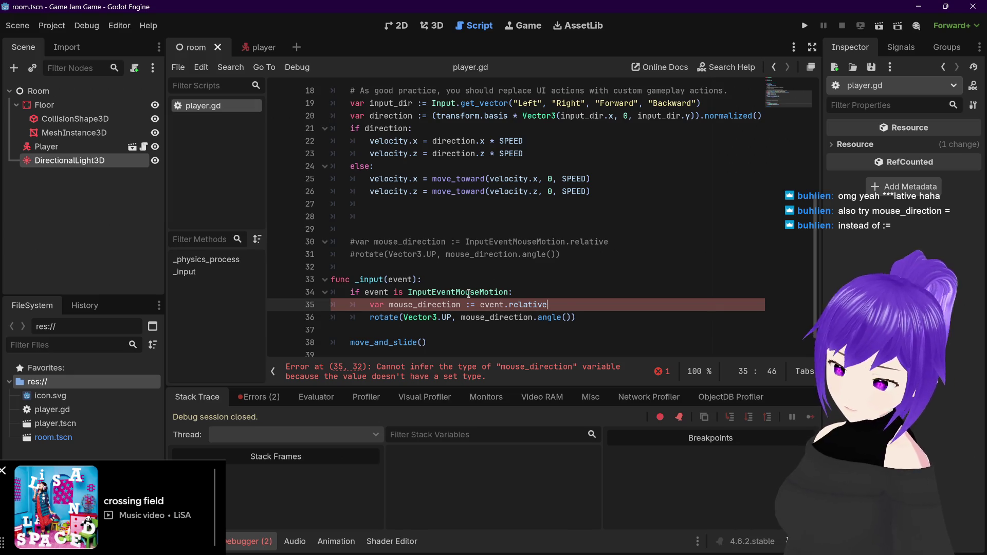
Change := to = in the mouse_direction declaration and save player.gd
{"action": "key", "text": "BackSpace"}
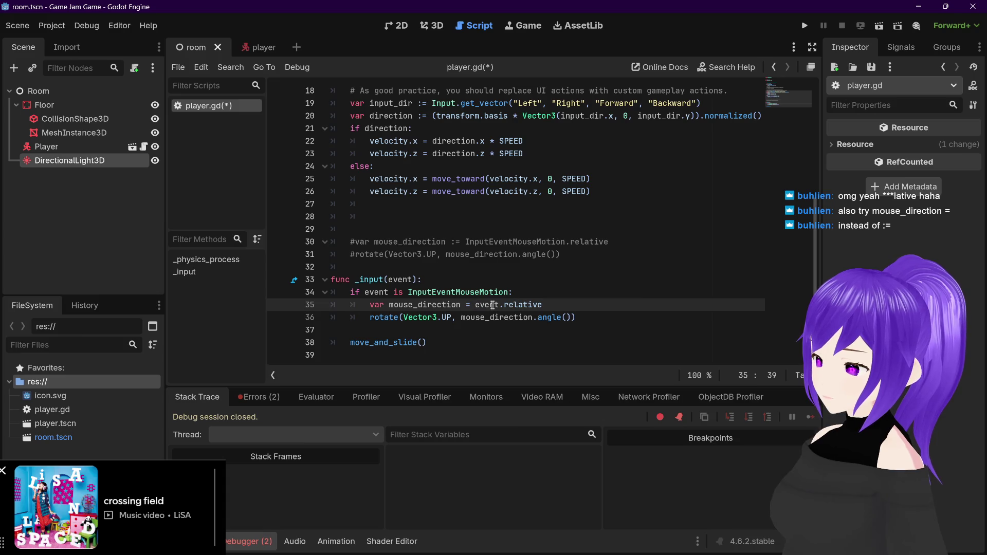
{"action": "key", "text": "ctrl+s"}
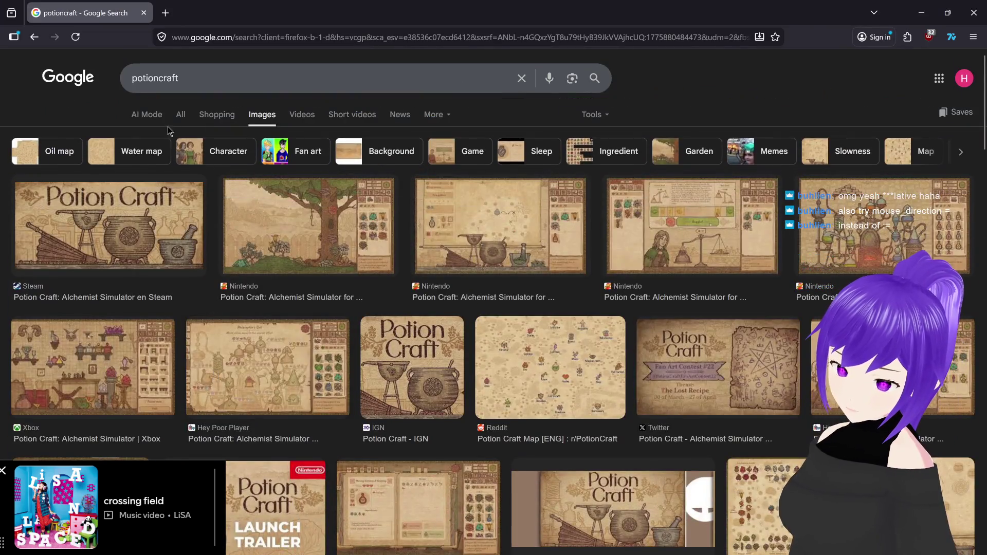
Search 'godot = vs :=', read the Reddit thread explaining :=, then close Firefox
{"action": "left_click", "coordinate": [180, 114]}
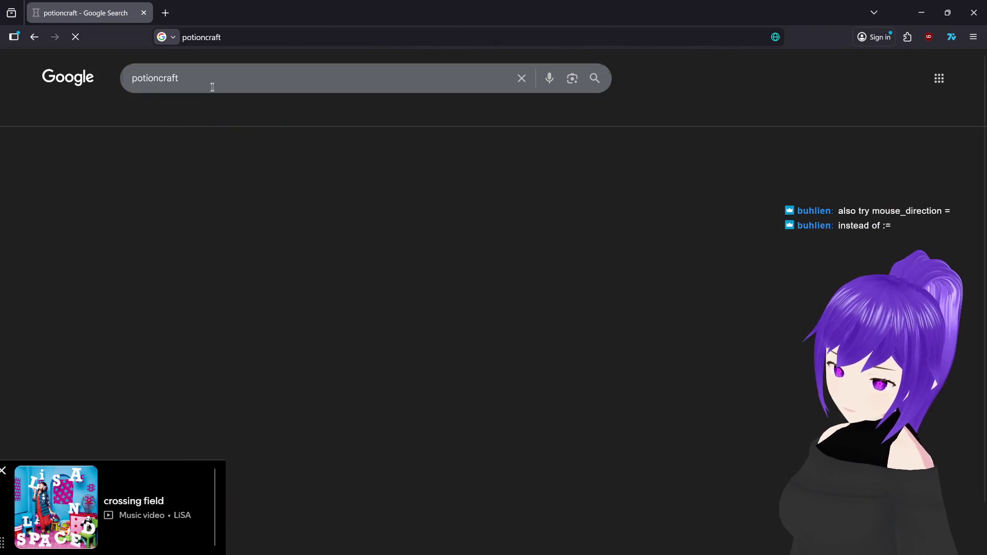
{"action": "double_click", "coordinate": [209, 83]}
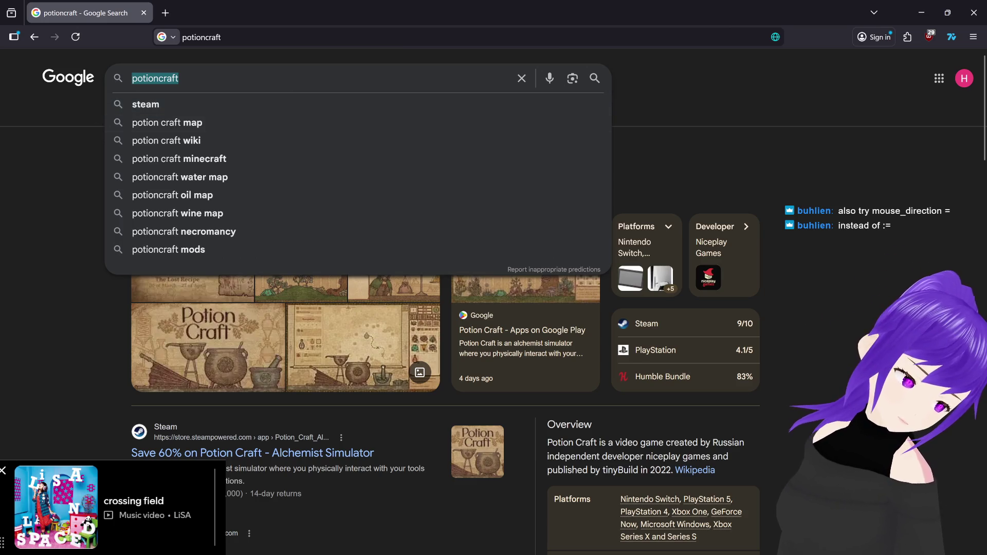
{"action": "type", "text": "godo"}
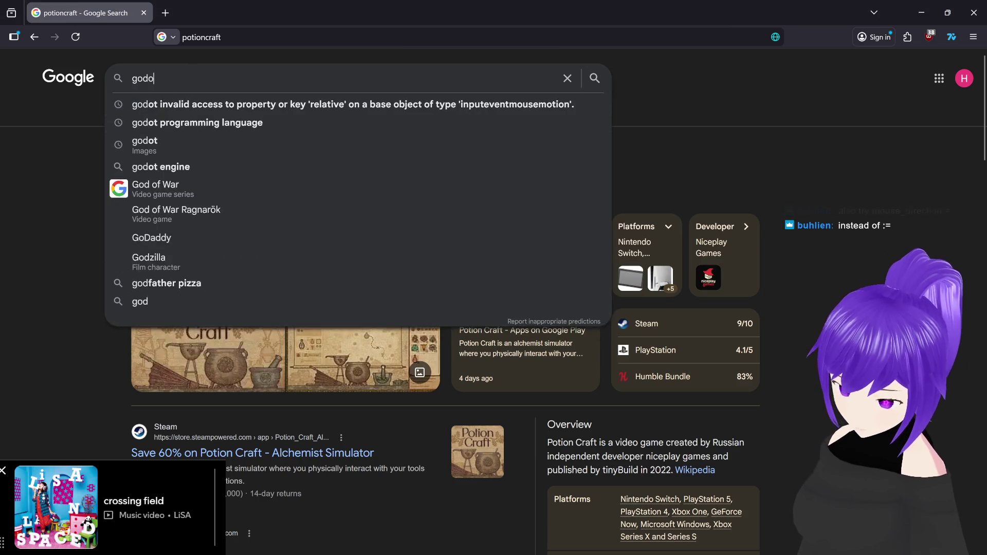
{"action": "type", "text": "t = vs "}
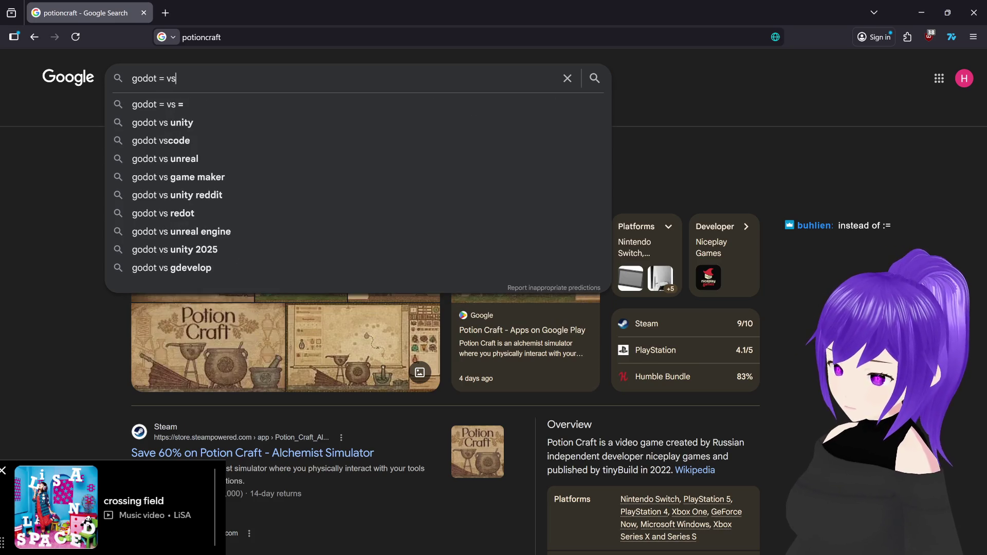
{"action": "type", "text": ":="}
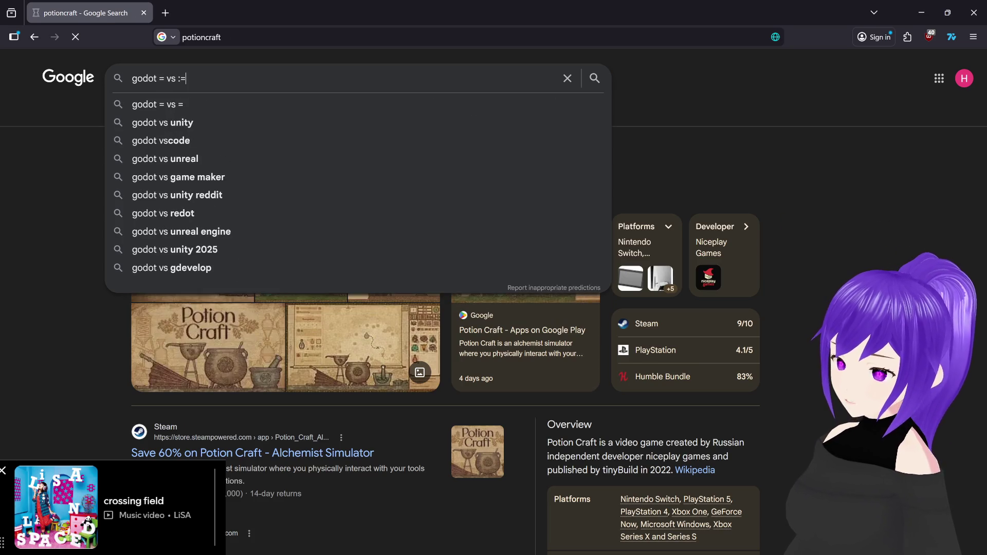
{"action": "key", "text": "Return"}
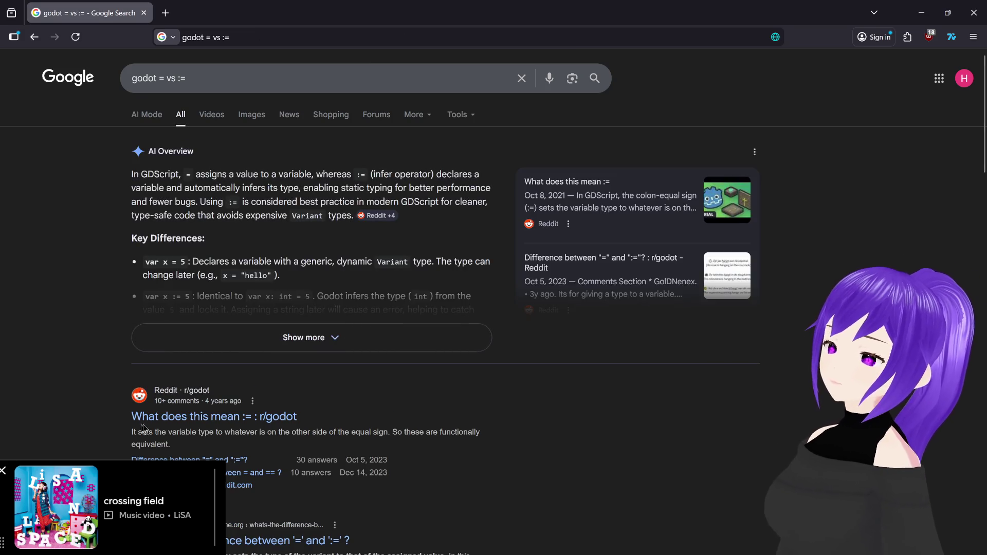
{"action": "left_click", "coordinate": [215, 421]}
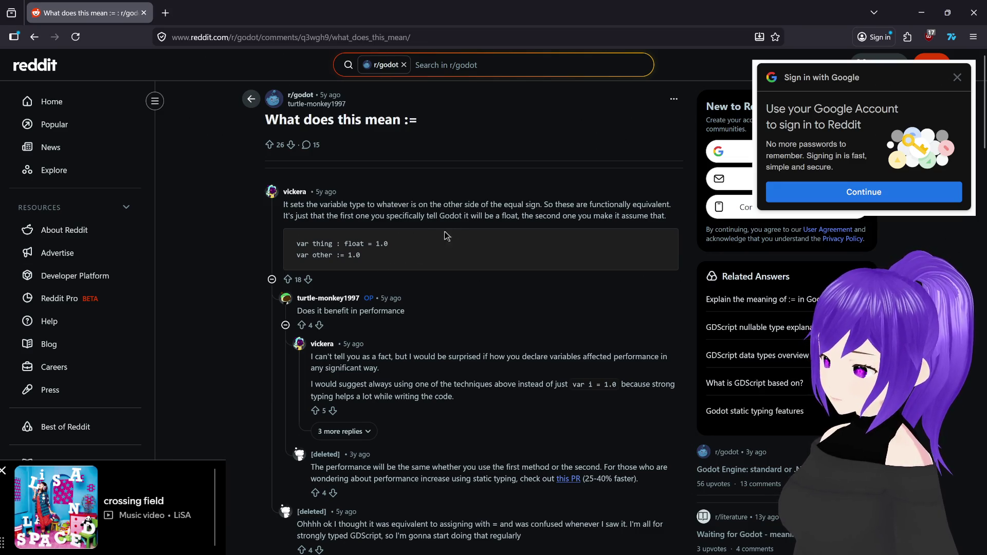
{"action": "left_click", "coordinate": [973, 13]}
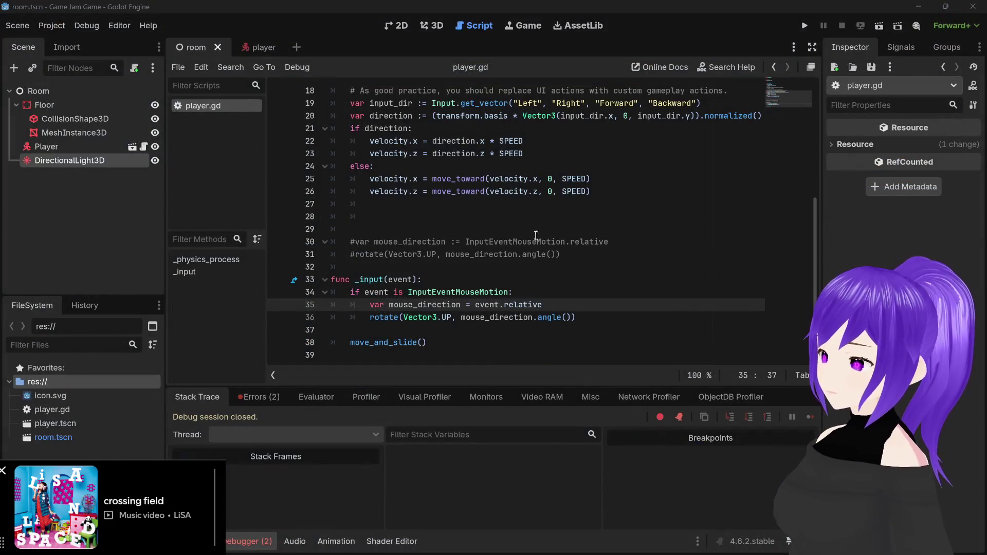
Run the game, turn the camera by moving the mouse, then stop it
{"action": "left_click", "coordinate": [550, 300]}
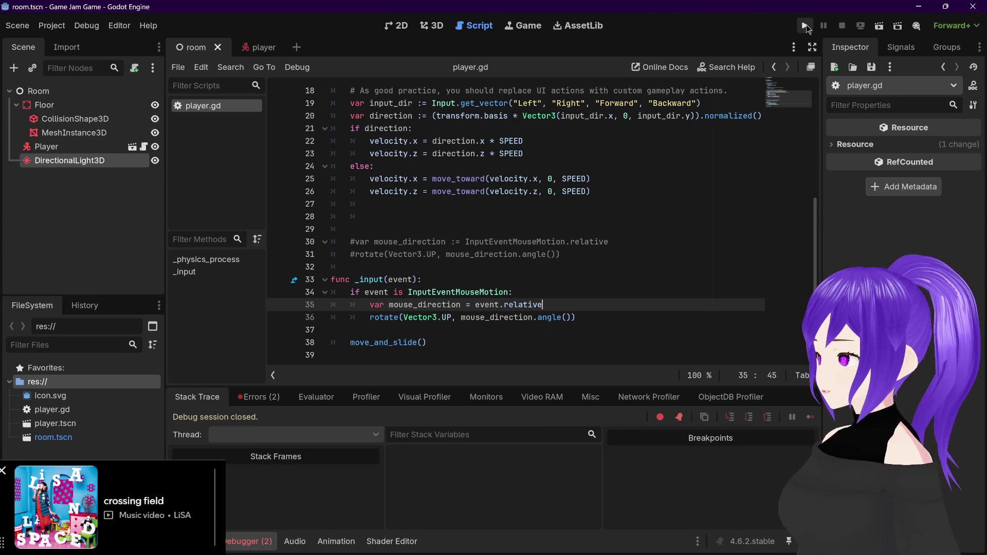
{"action": "left_click", "coordinate": [805, 26]}
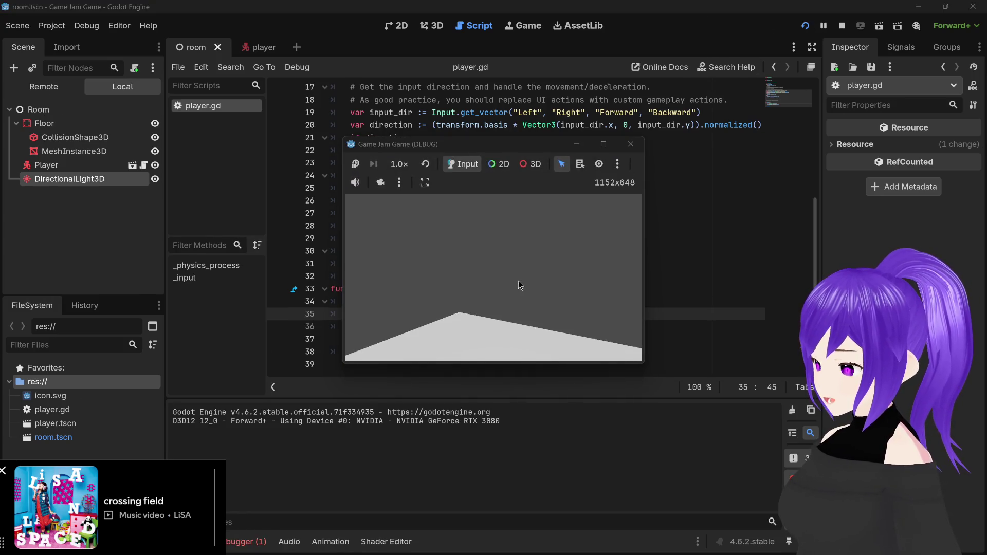
{"action": "mouse_move", "coordinate": [513, 279]}
{"action": "left_mouse_down"}
{"action": "mouse_move", "coordinate": [422, 277]}
{"action": "mouse_move", "coordinate": [448, 271]}
{"action": "mouse_move", "coordinate": [455, 246]}
{"action": "mouse_move", "coordinate": [480, 260]}
{"action": "mouse_move", "coordinate": [388, 259]}
{"action": "mouse_move", "coordinate": [451, 263]}
{"action": "left_mouse_up"}
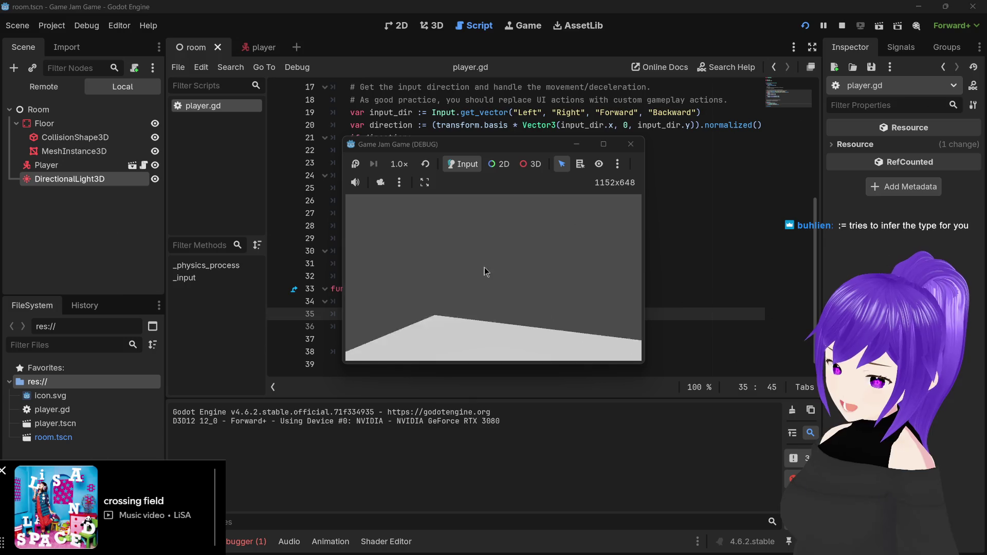
{"action": "left_click", "coordinate": [631, 144]}
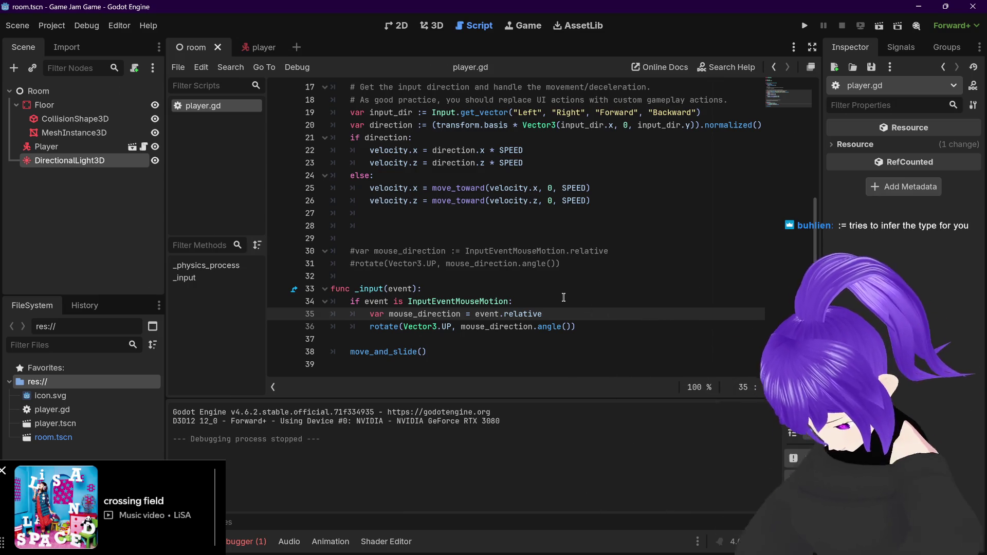
{"action": "mouse_move", "coordinate": [453, 325]}
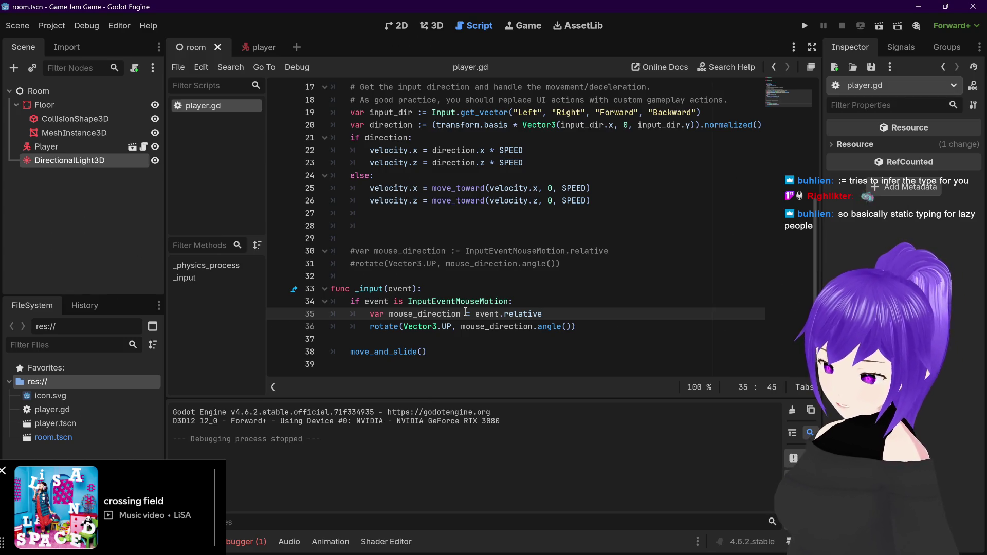
{"action": "left_click", "coordinate": [466, 314]}
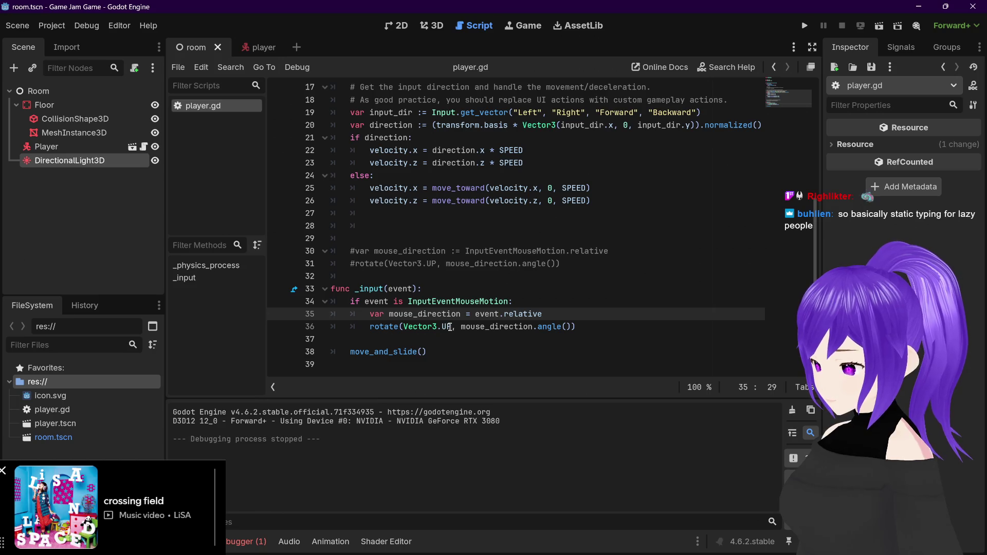
{"action": "mouse_move", "coordinate": [450, 327]}
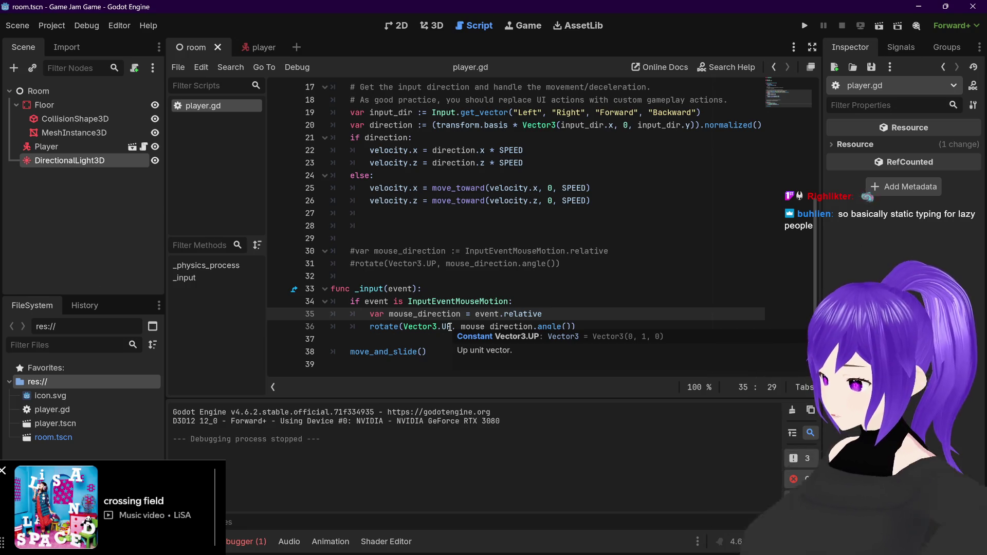
{"action": "double_click", "coordinate": [450, 327]}
Delete .UP from the rotate call, save, then retype .UP after Vector3 on line 36
{"action": "key", "text": "BackSpace"}
{"action": "key", "text": "BackSpace"}
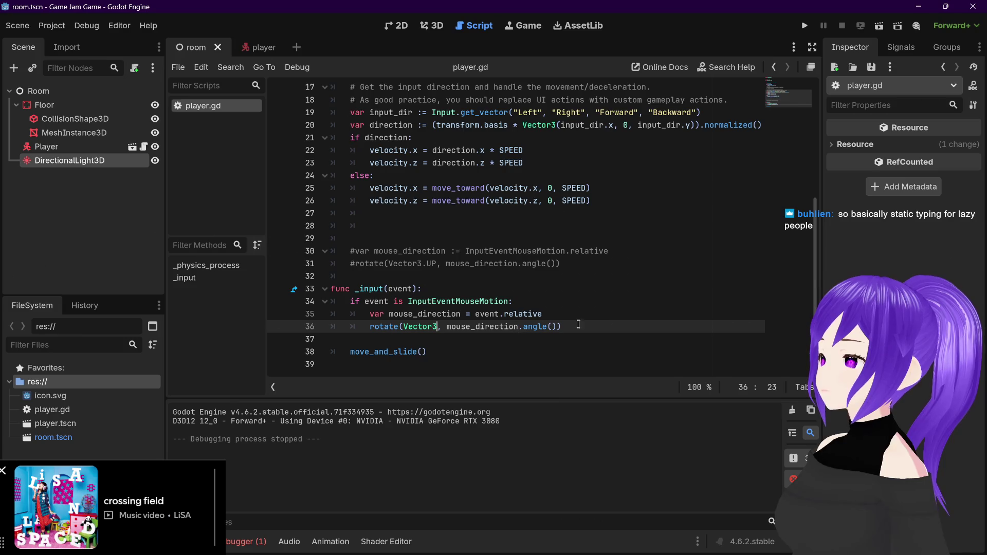
{"action": "key", "text": "ctrl+s"}
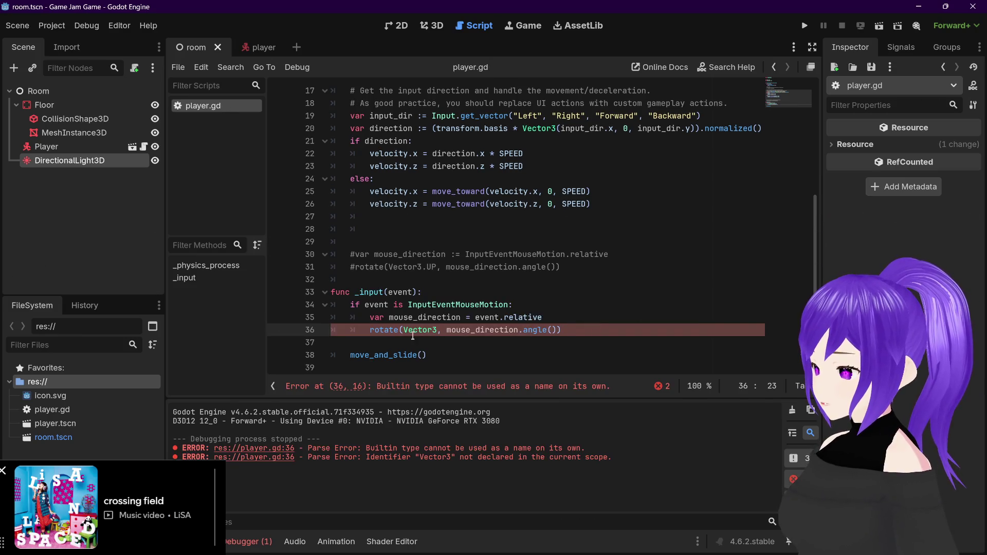
{"action": "mouse_move", "coordinate": [440, 331]}
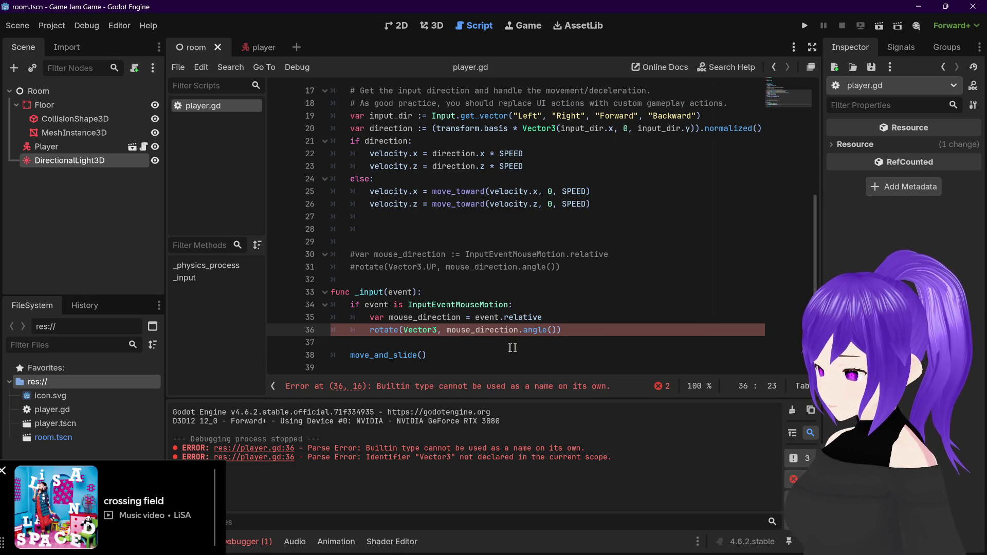
{"action": "left_click_drag", "start_coordinate": [437, 332], "coordinate": [403, 332]}
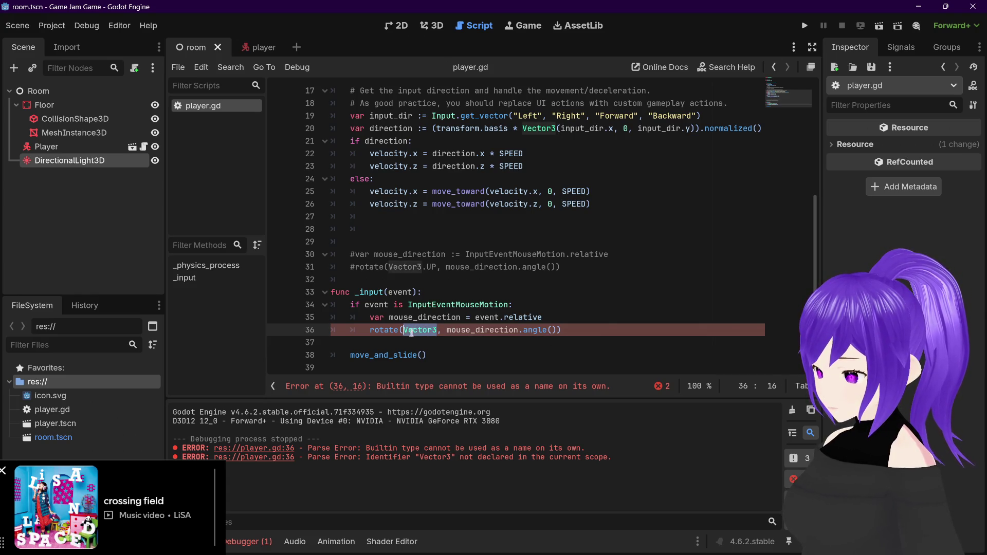
{"action": "key", "text": "Right"}
{"action": "type", "text": ".UP"}
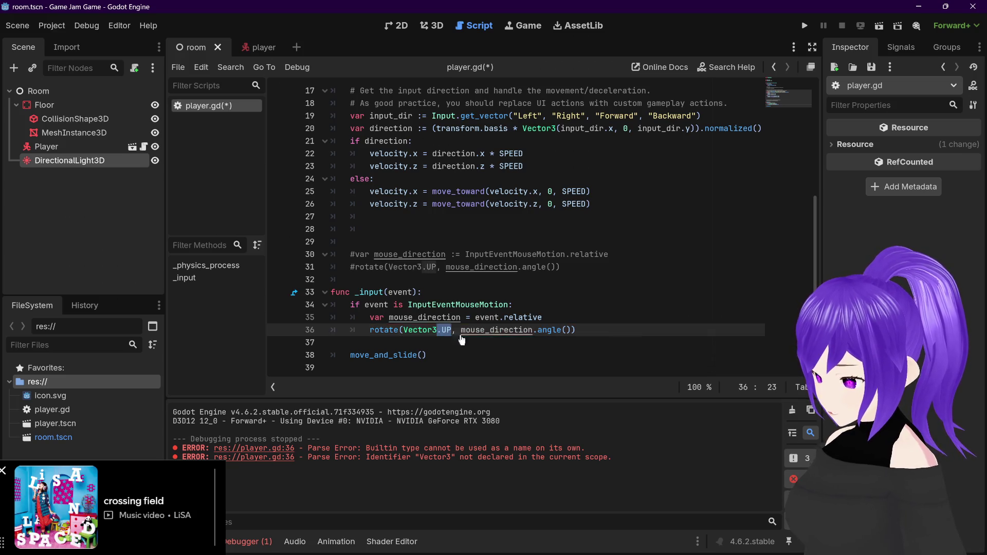
{"action": "left_click", "coordinate": [617, 332]}
Add a new line 37 containing 'dot' and browse its completion suggestions
{"action": "key", "text": "Return"}
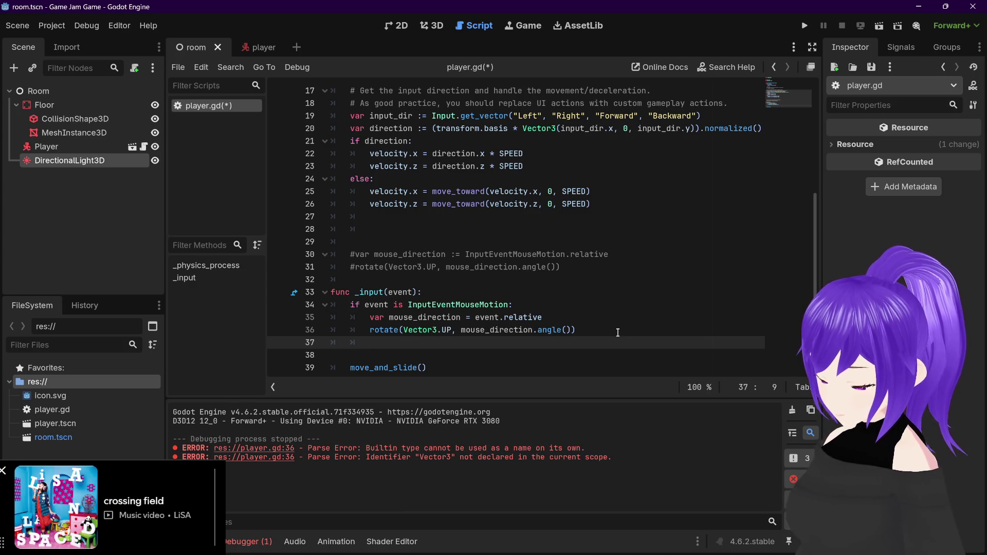
{"action": "type", "text": "dot"}
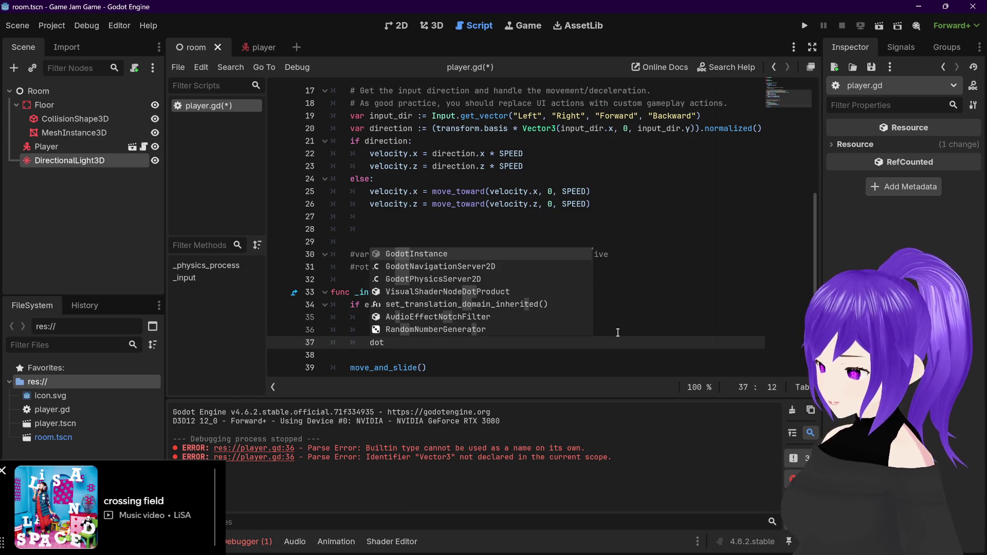
{"action": "key", "text": "Down"}
{"action": "key", "text": "Down"}
{"action": "key", "text": "Down"}
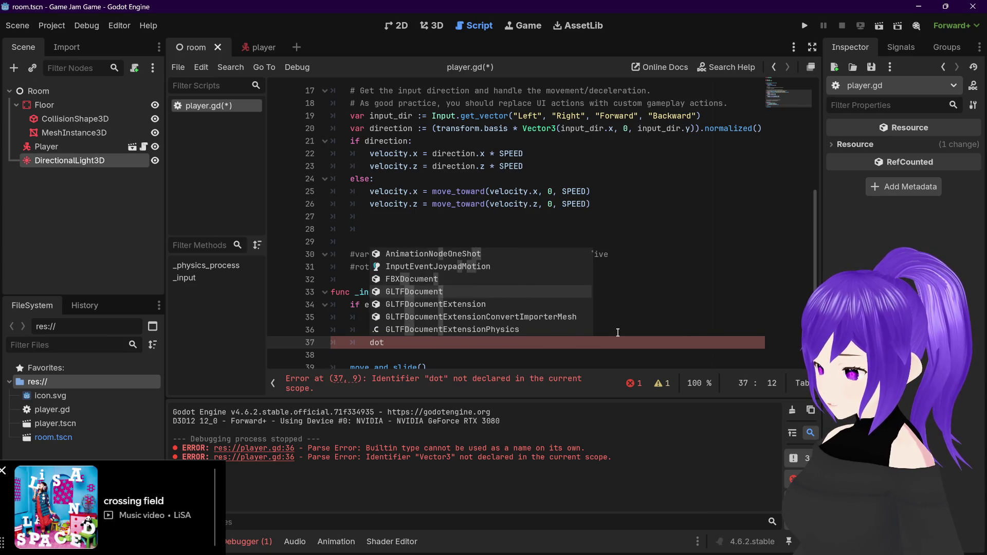
{"action": "key", "text": "Down"}
{"action": "key", "text": "Down"}
{"action": "key", "text": "Down"}
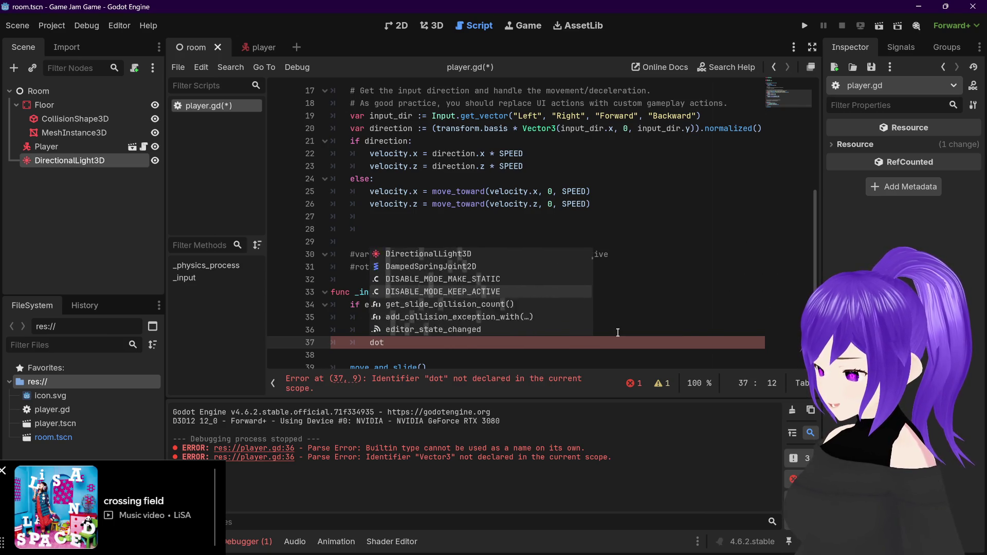
{"action": "key", "text": "Down"}
{"action": "key", "text": "Down"}
{"action": "key", "text": "Down"}
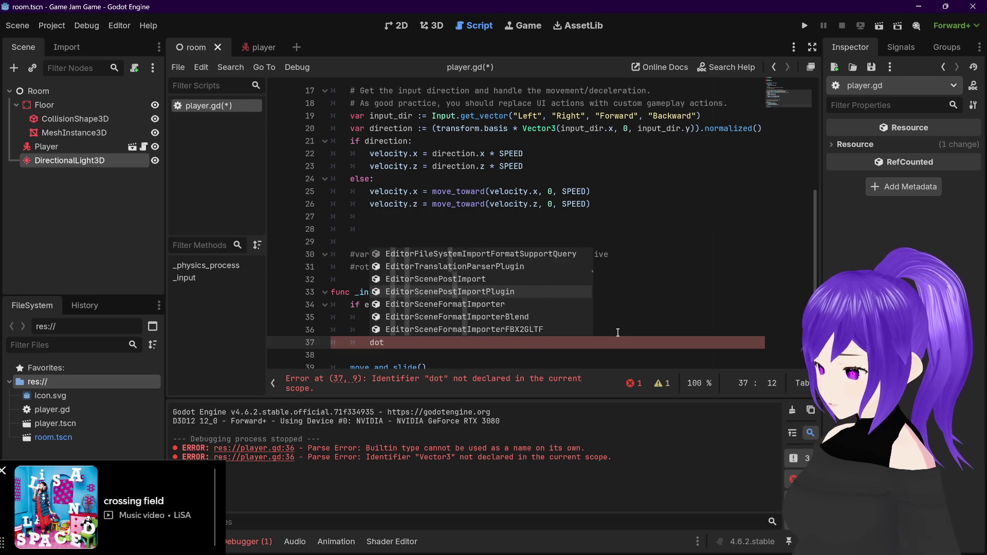
{"action": "key", "text": "Down"}
{"action": "key", "text": "Down"}
{"action": "key", "text": "Down"}
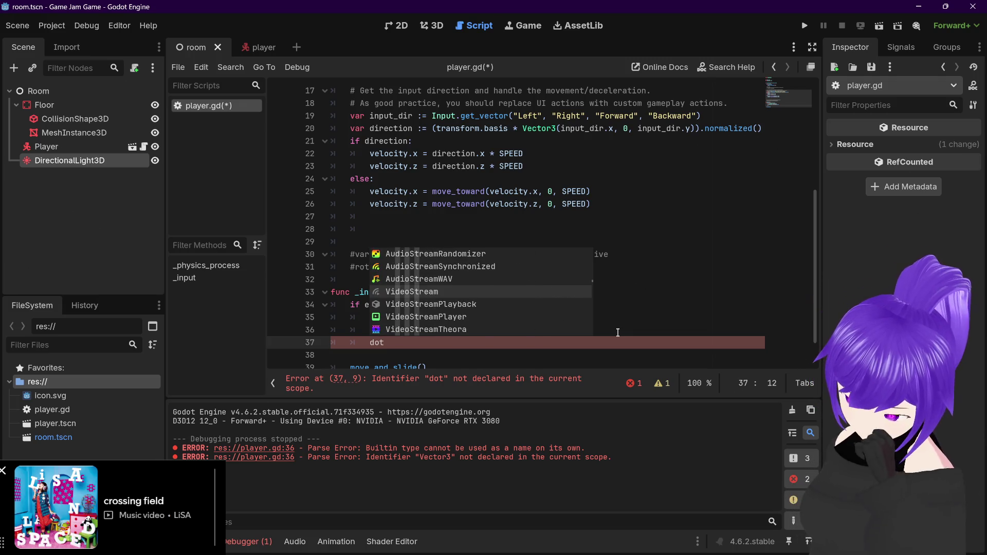
Select the stray word 'dot' on line 37
{"action": "left_click", "coordinate": [629, 312]}
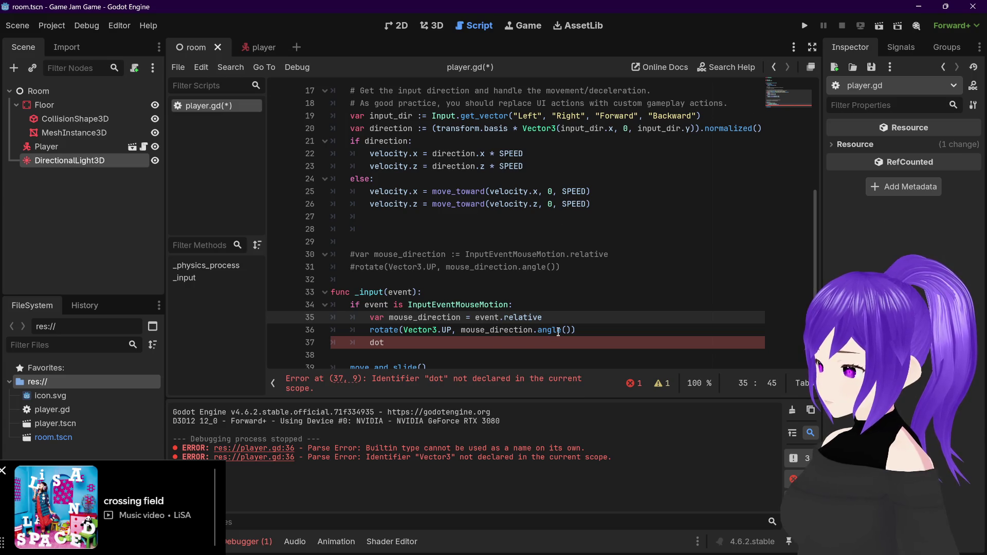
{"action": "mouse_move", "coordinate": [559, 333]}
{"action": "mouse_move", "coordinate": [415, 333]}
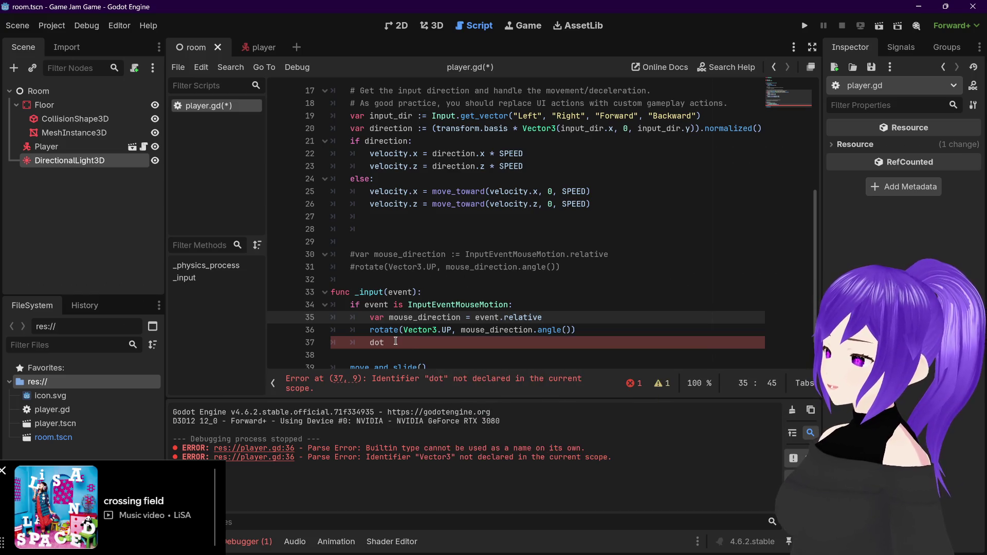
{"action": "double_click", "coordinate": [392, 341]}
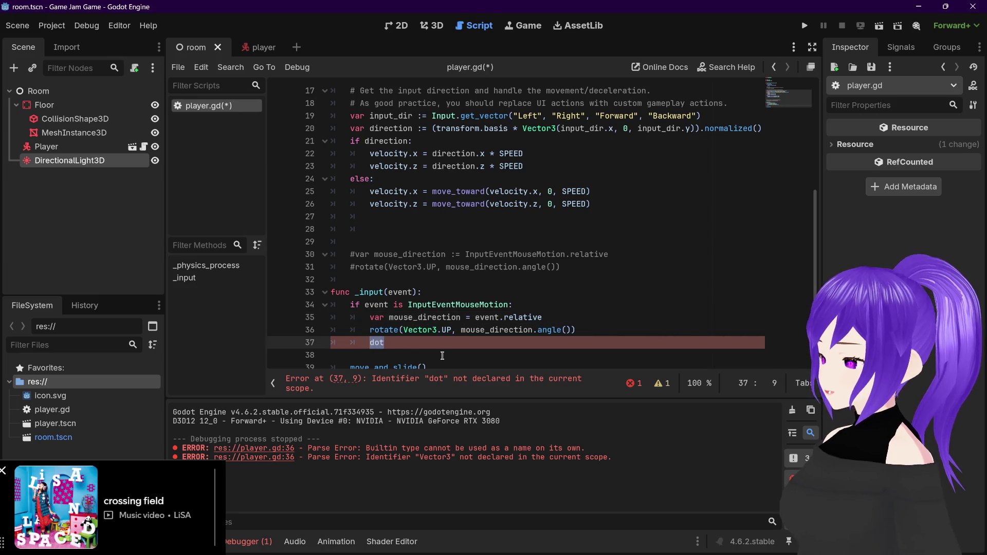
Delete the selected 'dot', leaving line 37 blank
{"action": "key", "text": "BackSpace"}
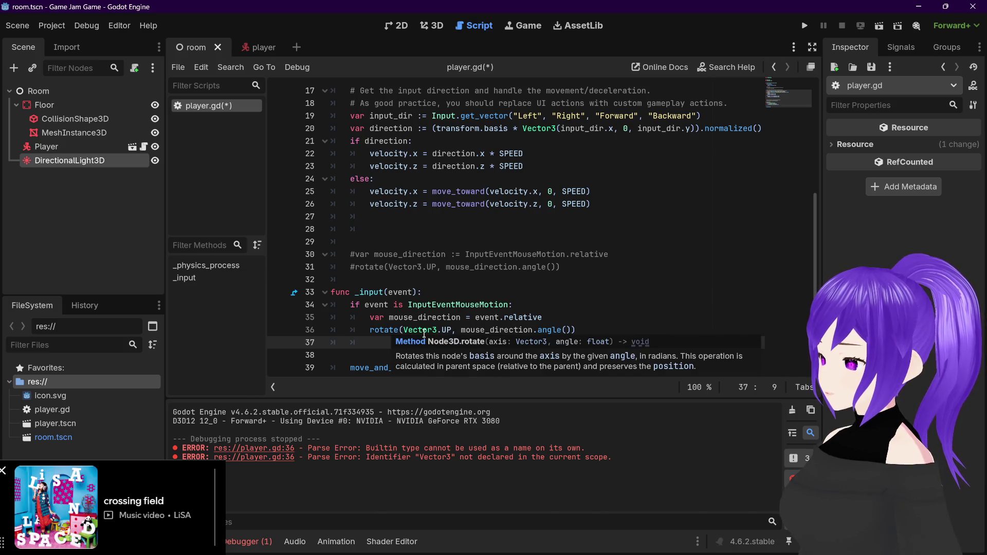
{"action": "mouse_move", "coordinate": [424, 334]}
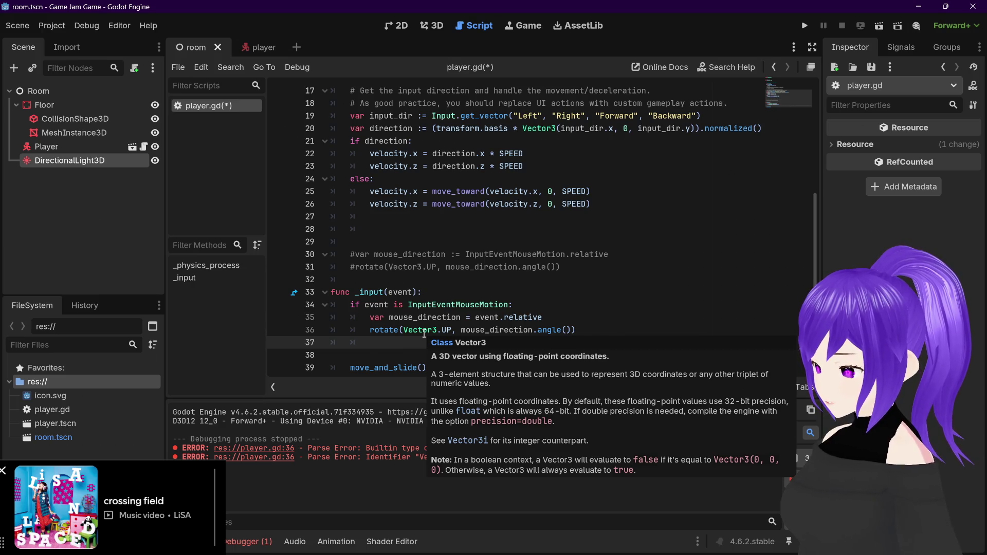
{"action": "mouse_move", "coordinate": [519, 331]}
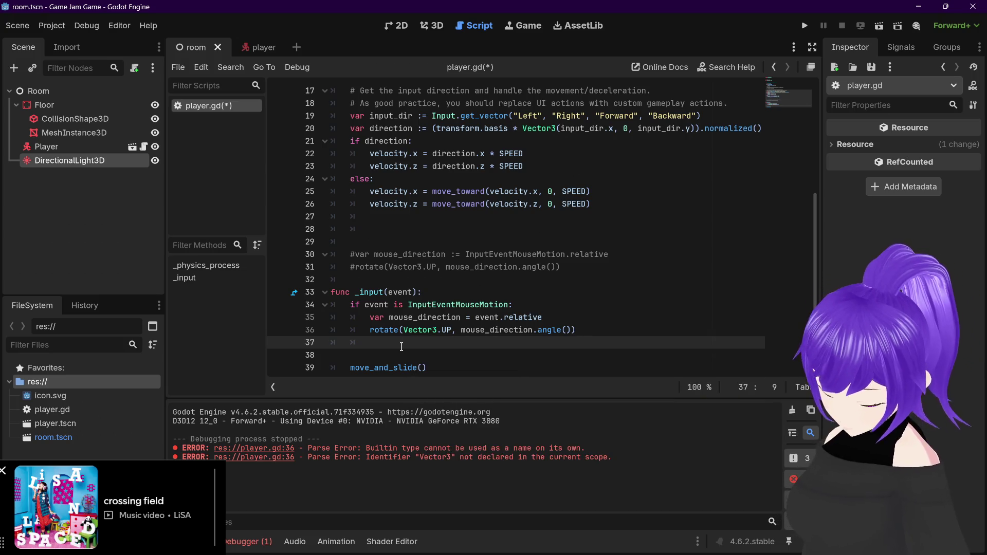
{"action": "type", "text": "multiple"}
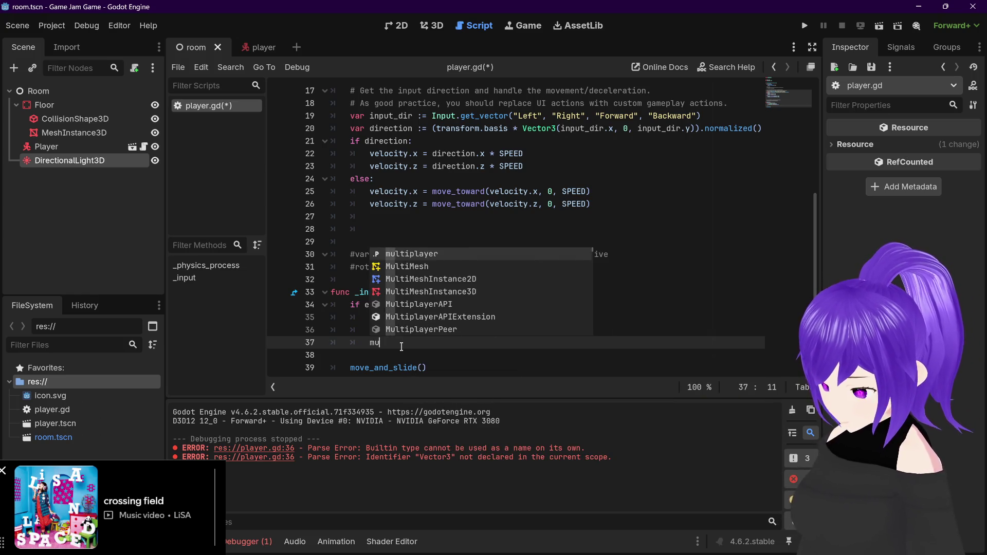
{"action": "key", "text": "BackSpace"}
{"action": "type", "text": "y"}
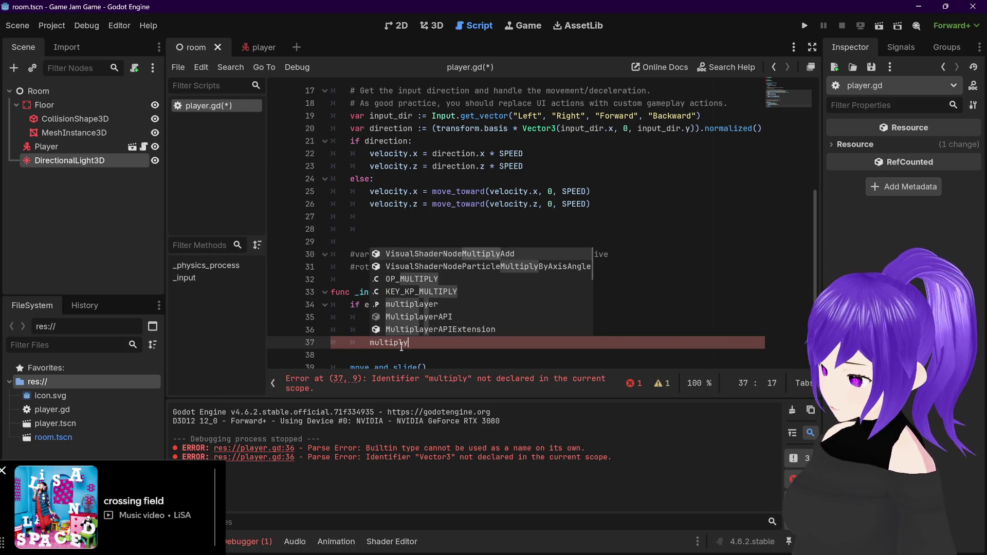
{"action": "scroll", "coordinate": [434, 319], "scroll_direction": "down", "scroll_amount": 5}
{"action": "key", "text": "Escape"}
{"action": "key", "text": "shift+Home"}
{"action": "key", "text": "BackSpace"}
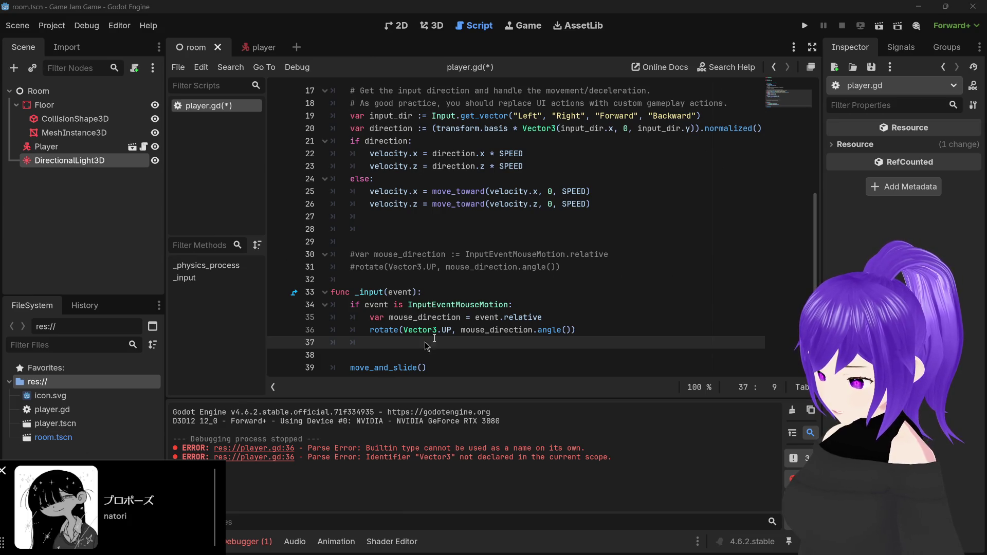
{"action": "mouse_move", "coordinate": [448, 331]}
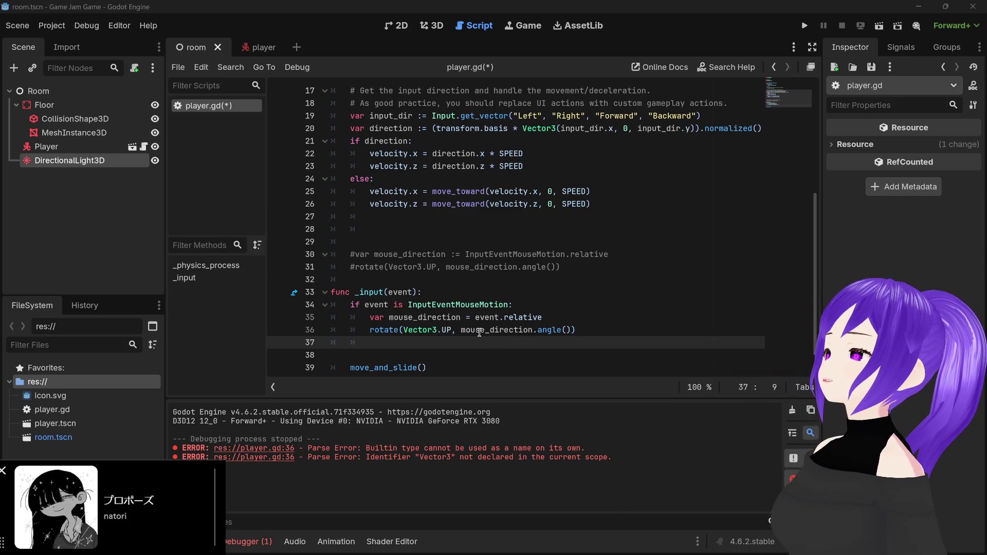
{"action": "mouse_move", "coordinate": [548, 329]}
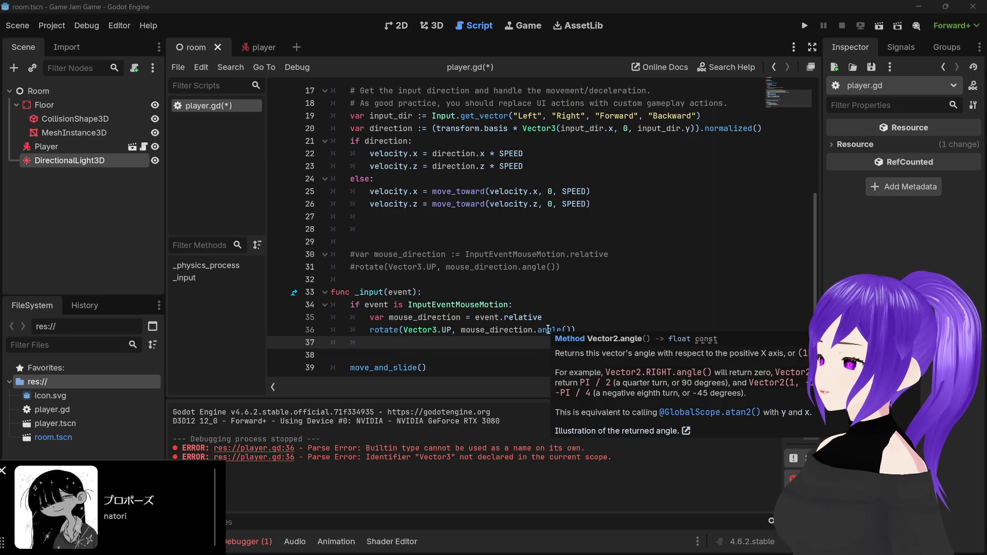
{"action": "mouse_move", "coordinate": [451, 329]}
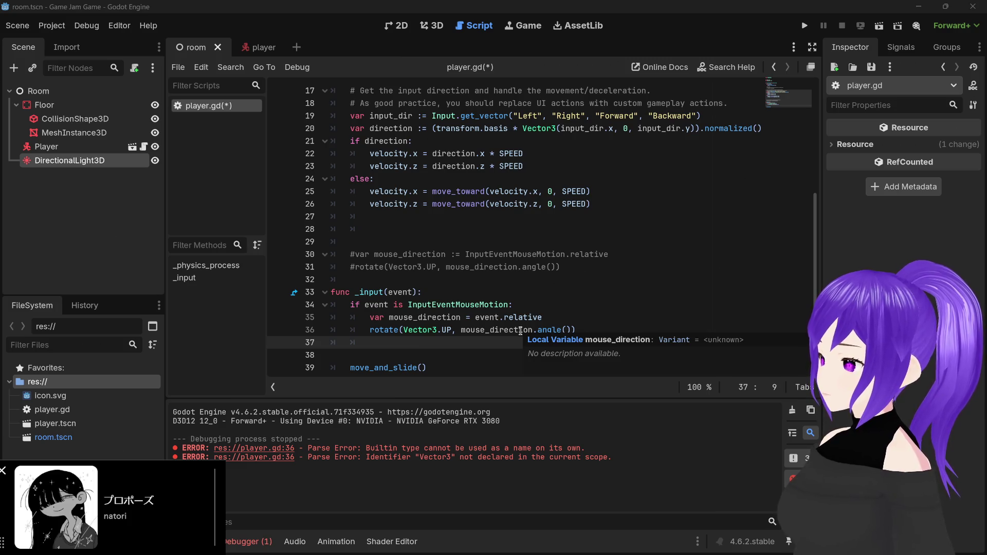
{"action": "left_click_drag", "start_coordinate": [461, 330], "coordinate": [573, 330]}
Replace Vector3.UP on line 36 with mouse_direction.angle().normalize()
{"action": "left_click", "coordinate": [455, 330]}
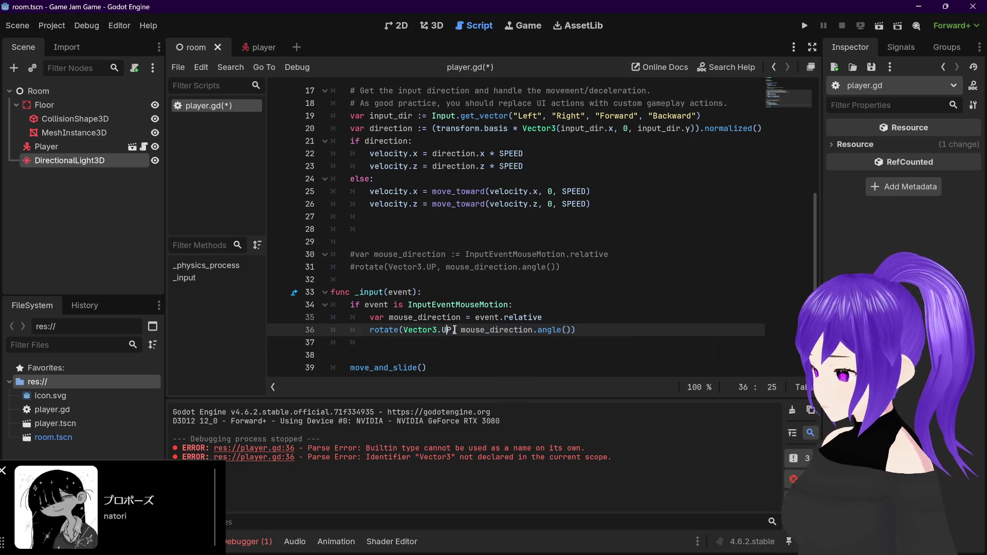
{"action": "left_click_drag", "start_coordinate": [462, 330], "coordinate": [571, 330]}
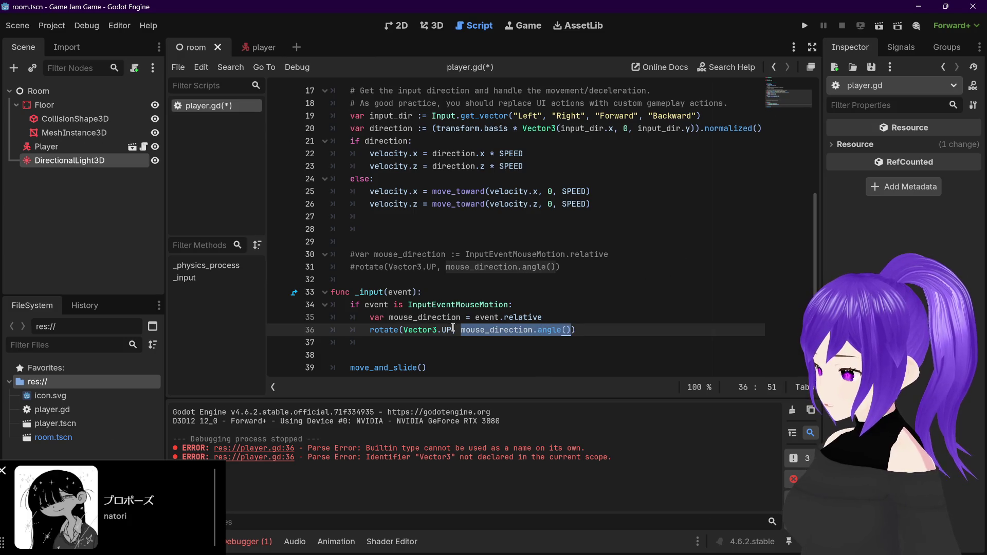
{"action": "key", "text": "ctrl+c"}
{"action": "double_click", "coordinate": [416, 330]}
{"action": "left_click", "coordinate": [442, 330], "text": "shift"}
{"action": "key", "text": "ctrl+v"}
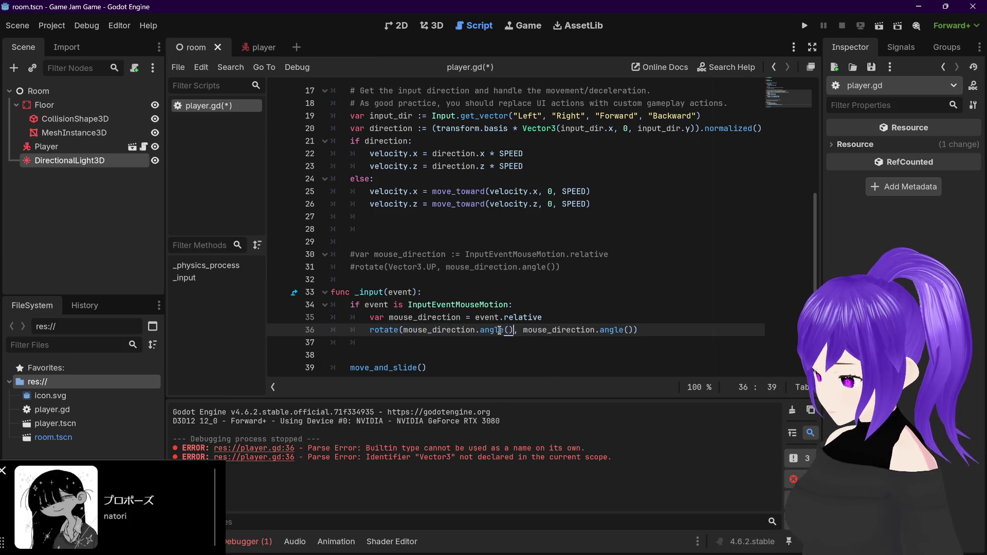
{"action": "type", "text": ".normaliz"}
{"action": "key", "text": "Return"}
Save player.gd and run the project, which halts on a nonexistent 'normalize' error
{"action": "left_click", "coordinate": [701, 333]}
{"action": "key", "text": "ctrl+s"}
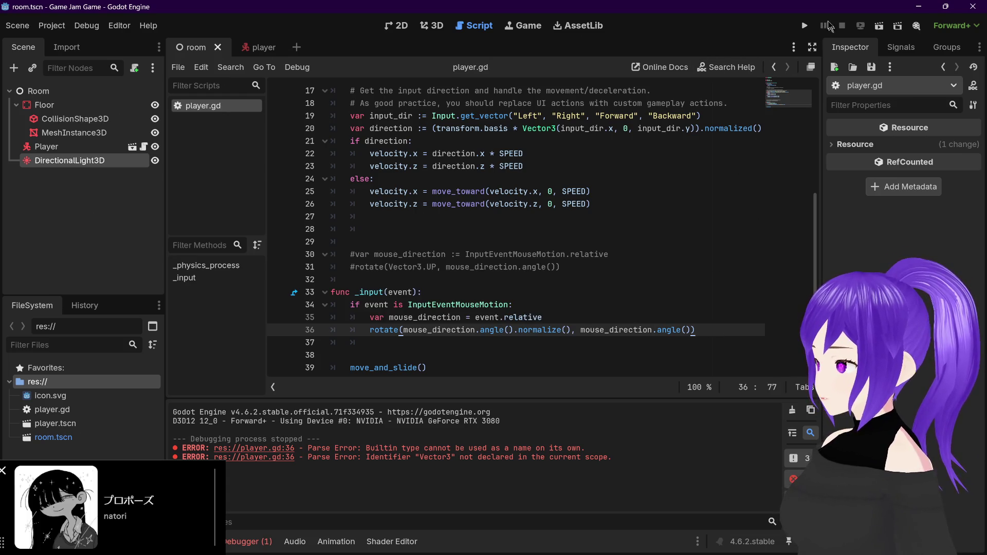
{"action": "left_click", "coordinate": [805, 25]}
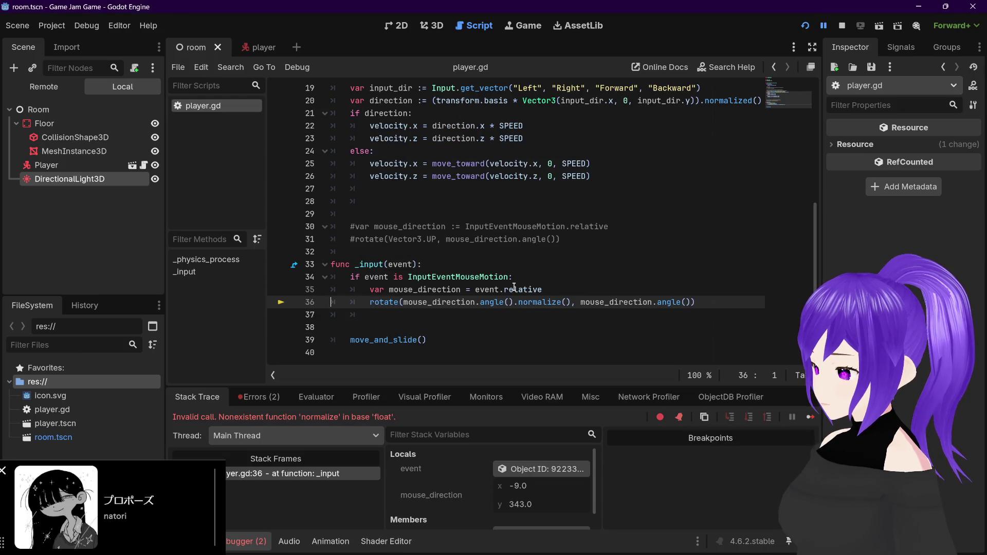
{"action": "mouse_move", "coordinate": [521, 296]}
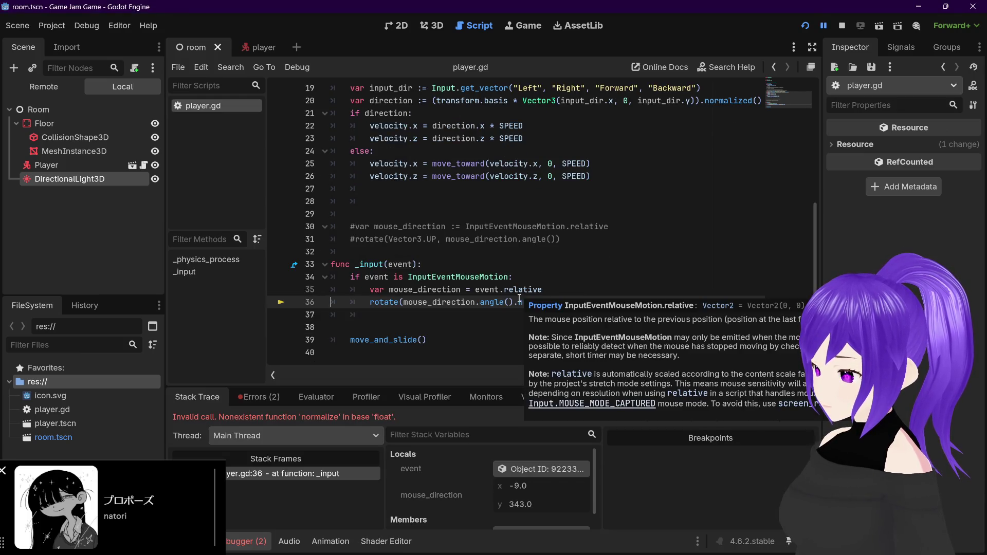